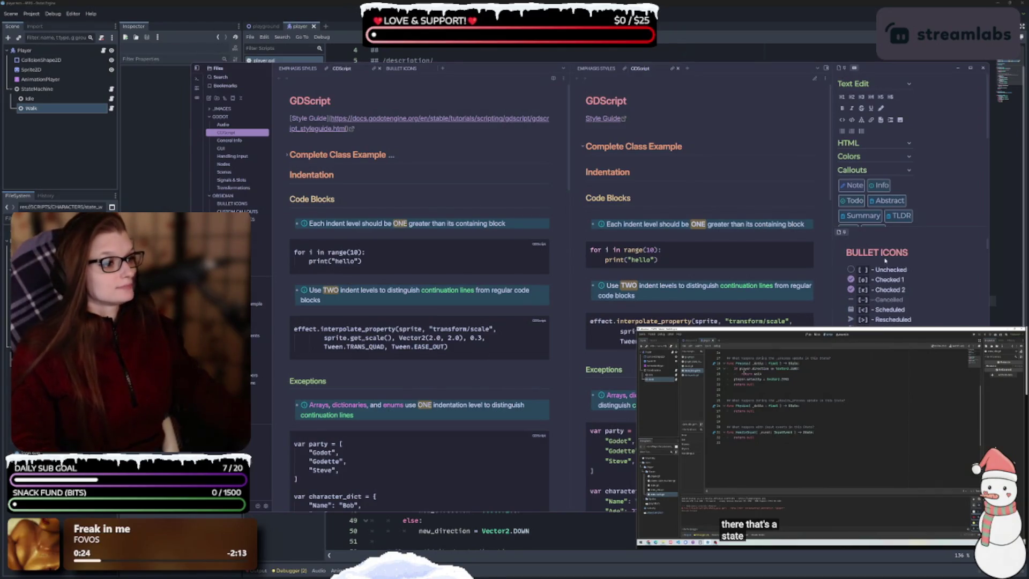
- Render the Style Guide link line in the GDScript note and bring up Obsidian's settings
click(267, 510)
click(267, 508)
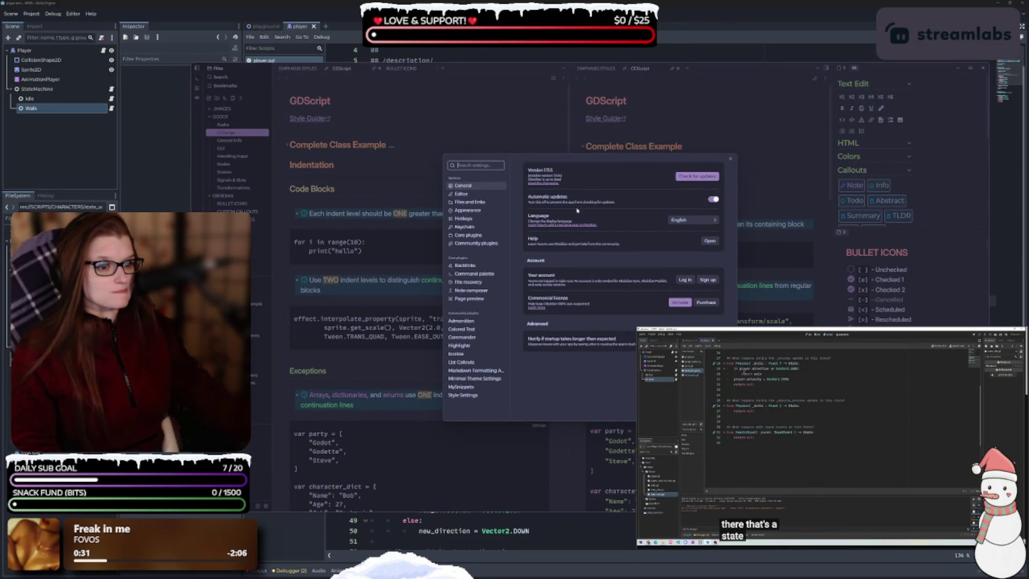
- Browse the Editor and Appearance settings pages, ending on the Style Settings plugin page
click(472, 196)
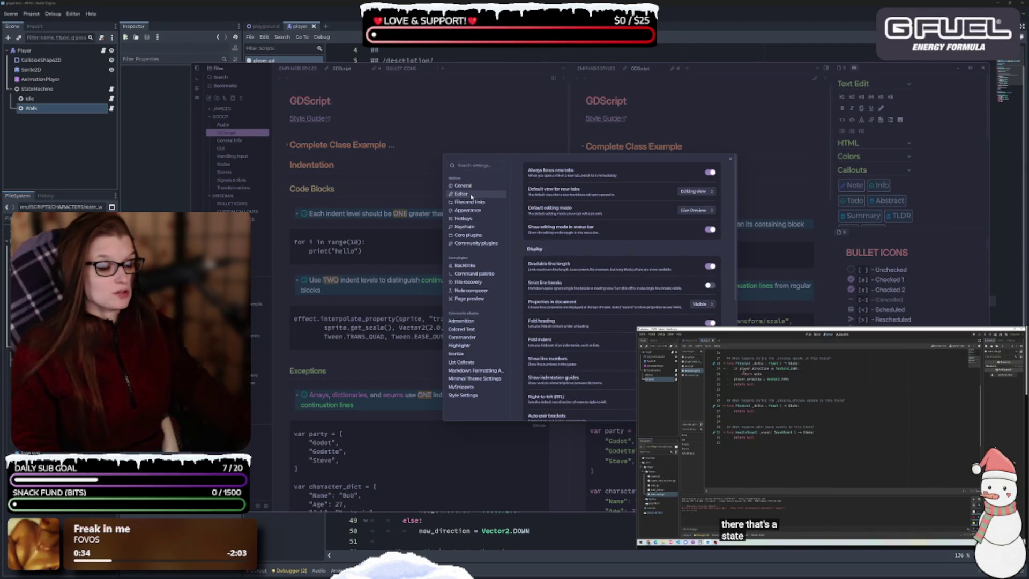
scroll(574, 260, down, 3)
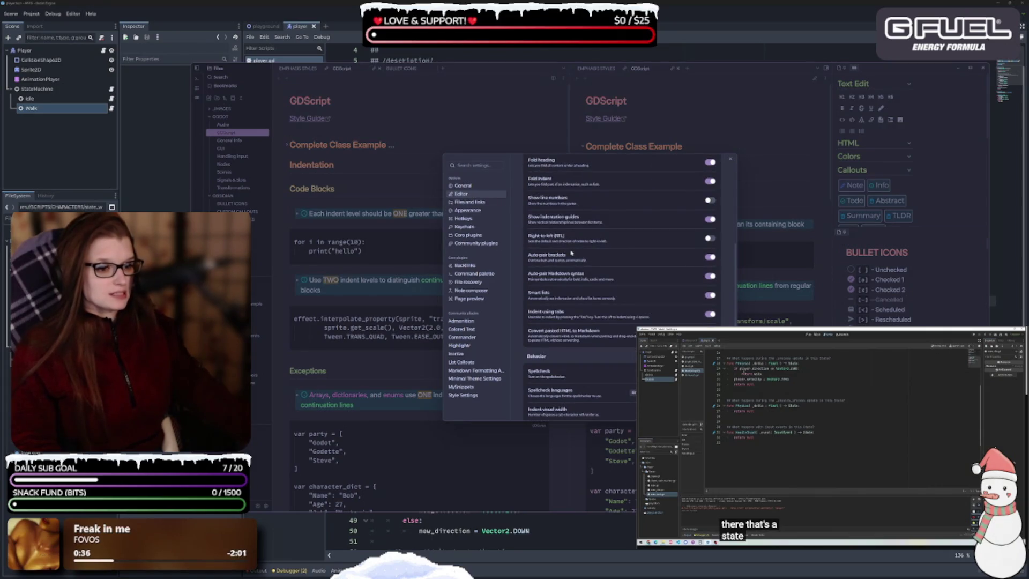
scroll(571, 255, down, 1)
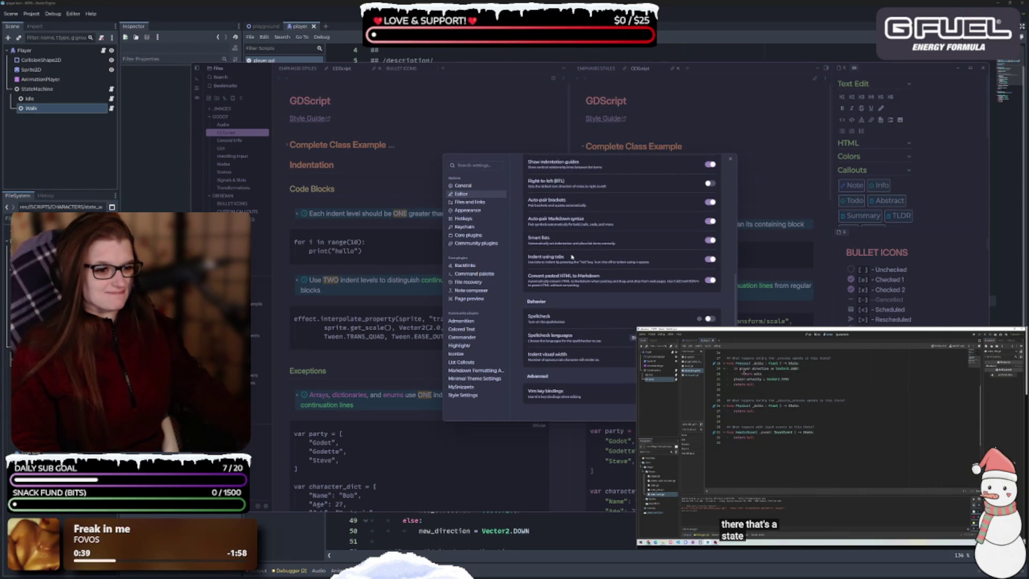
click(472, 210)
scroll(580, 263, down, 10)
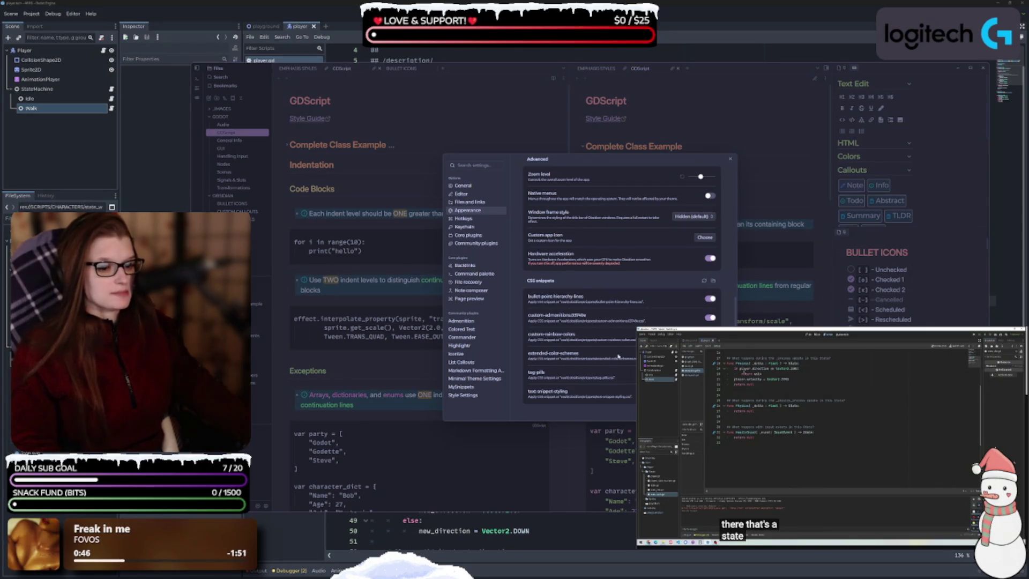
click(463, 395)
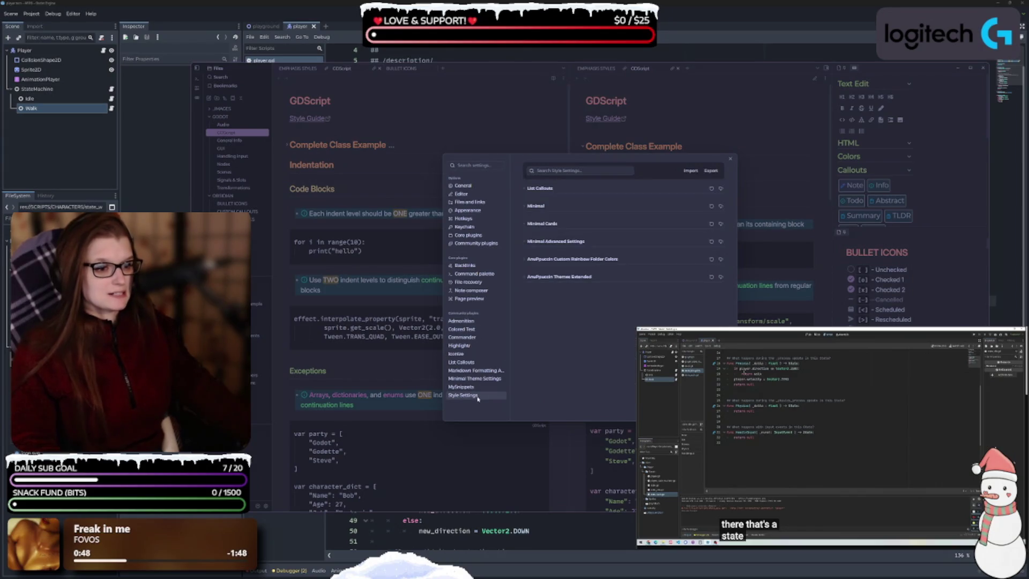
- Expand AnuPpuccin Custom Rainbow Folder Colors and try Accent for Rainbow Color 1, keeping Rosewater
click(545, 259)
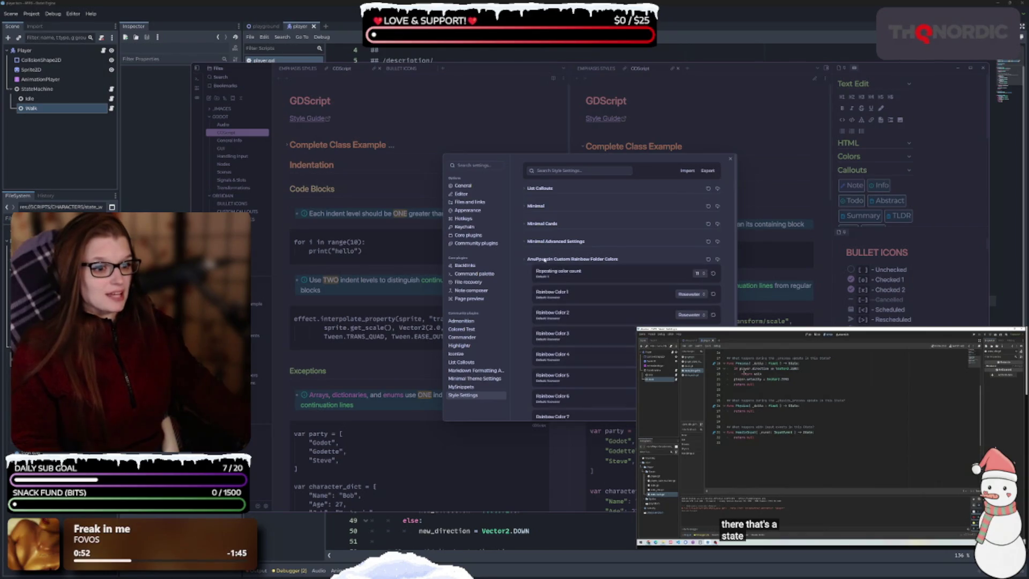
scroll(581, 273, down, 1)
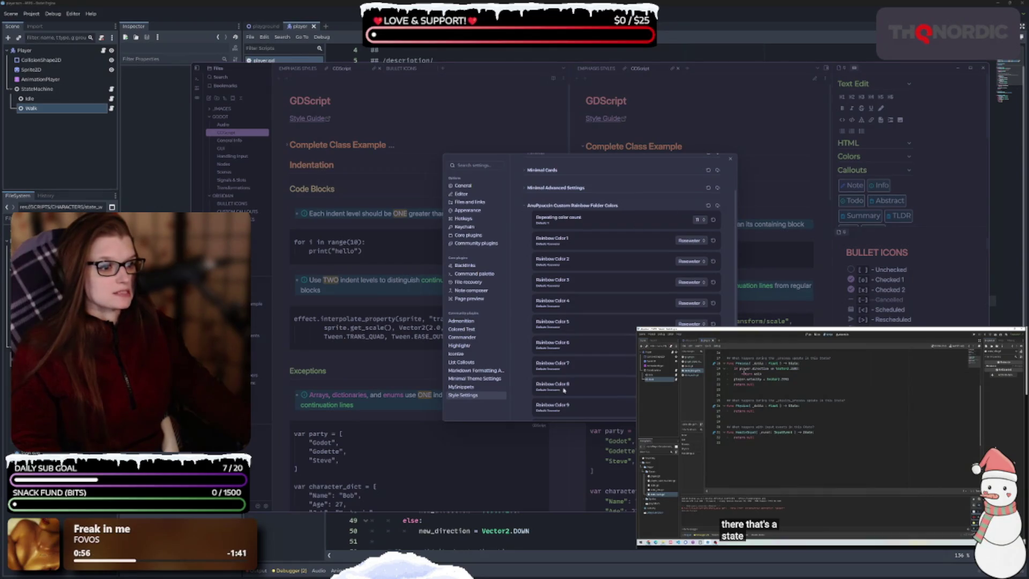
scroll(614, 267, down, 1)
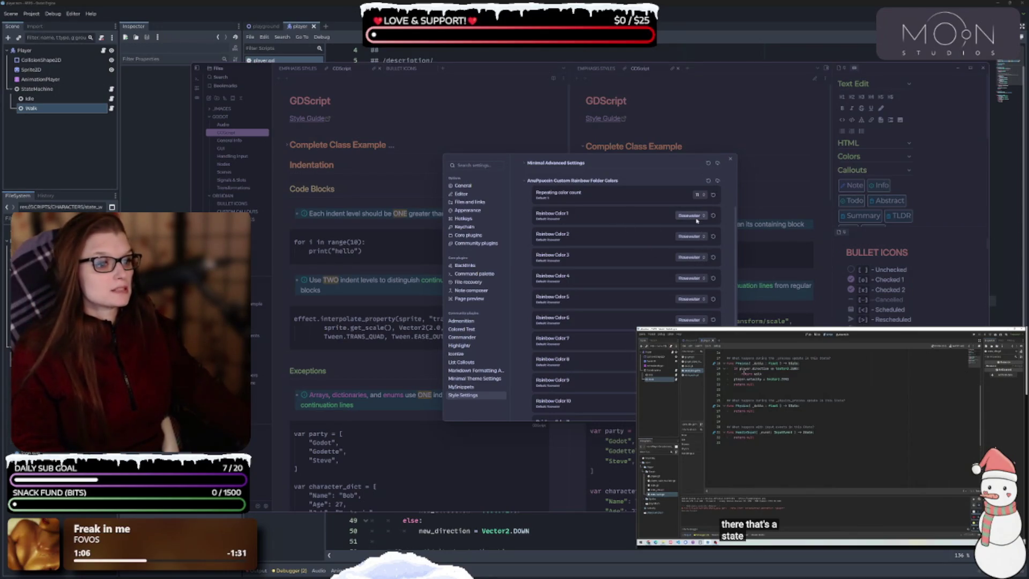
click(696, 217)
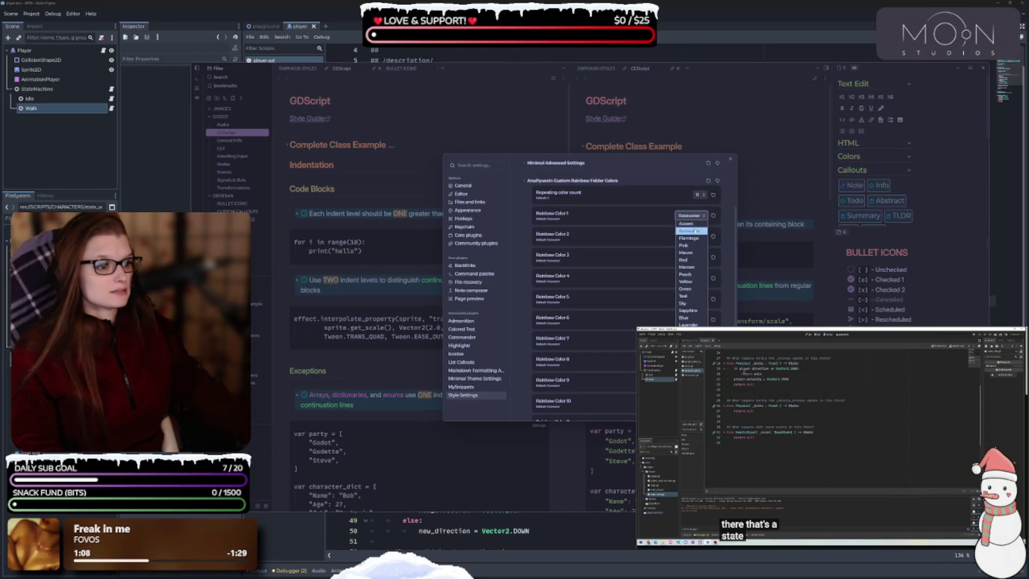
click(694, 224)
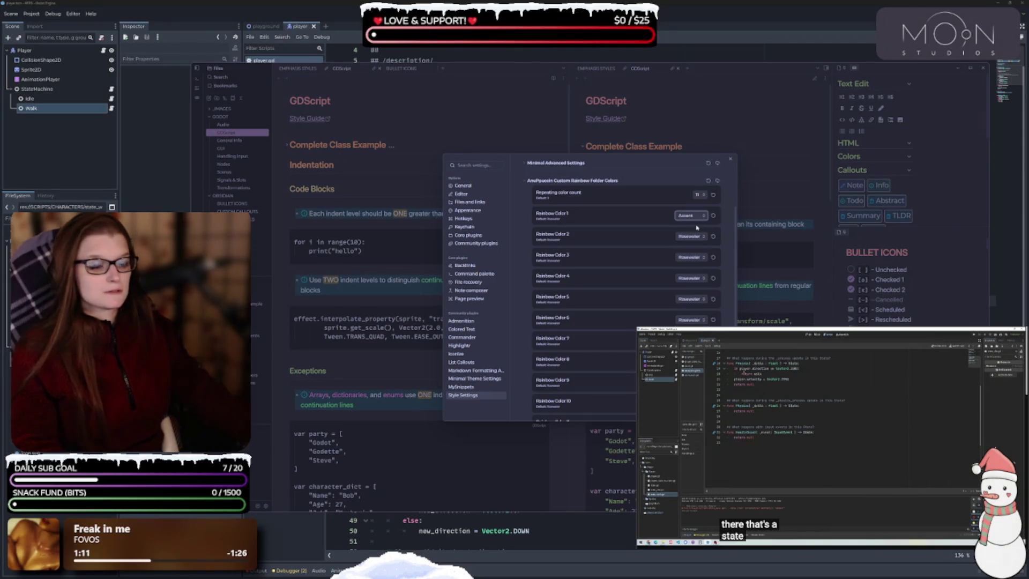
click(694, 216)
click(691, 232)
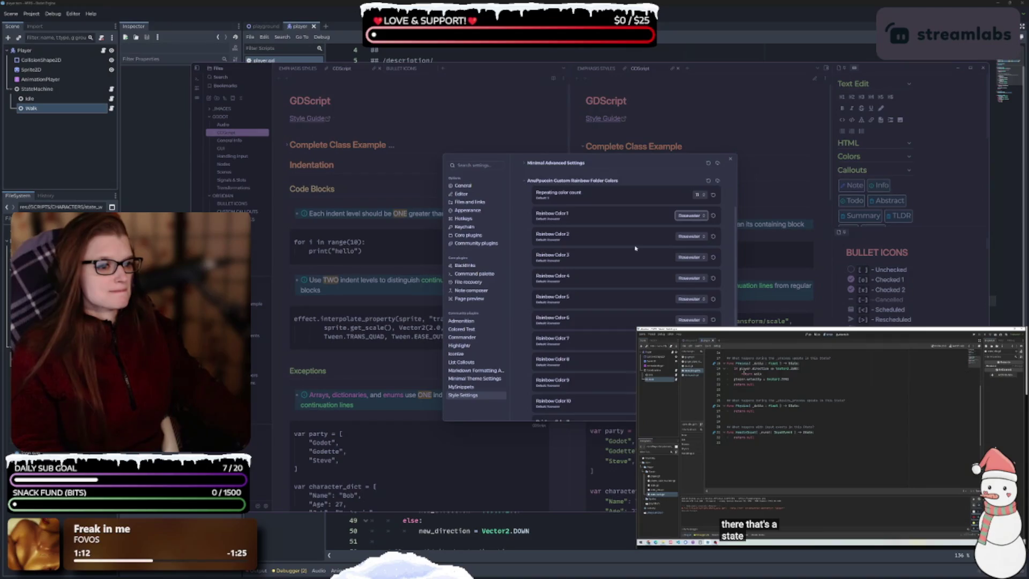
scroll(610, 268, up, 2)
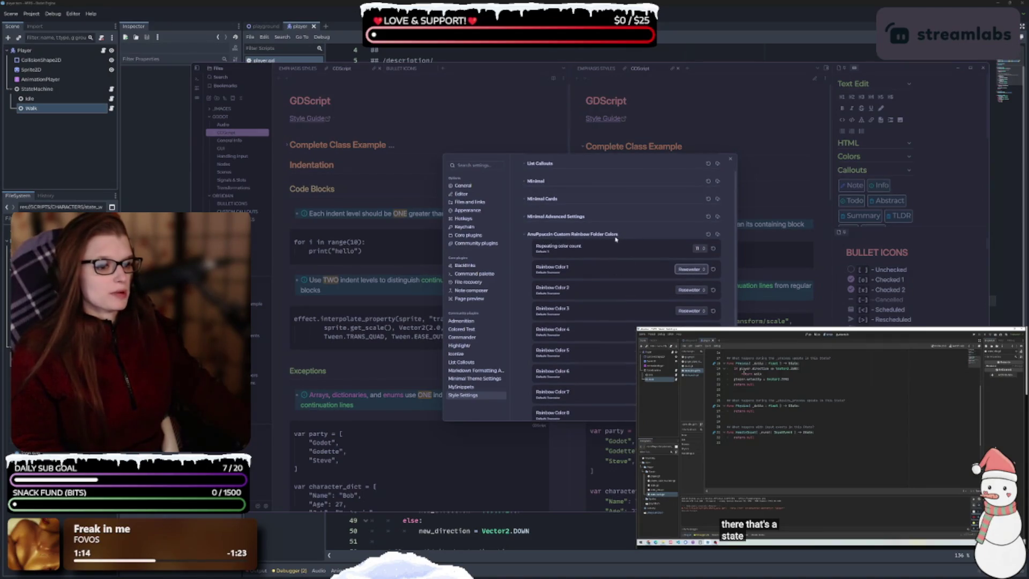
scroll(568, 241, down, 4)
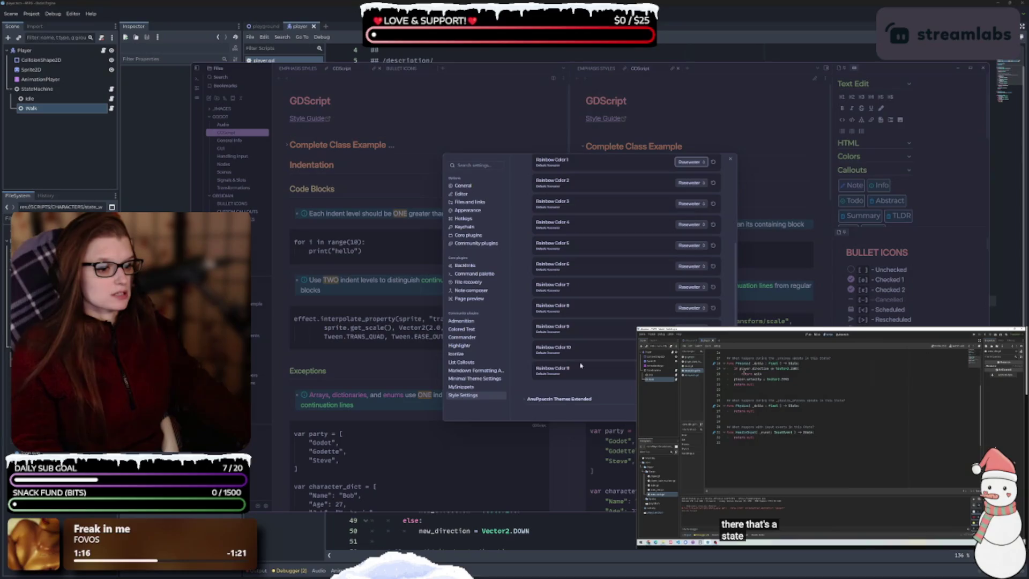
- Expand AnuPpuccin Themes Extended and enable the 'Toggle extended dark theme' option
click(562, 404)
scroll(579, 339, down, 4)
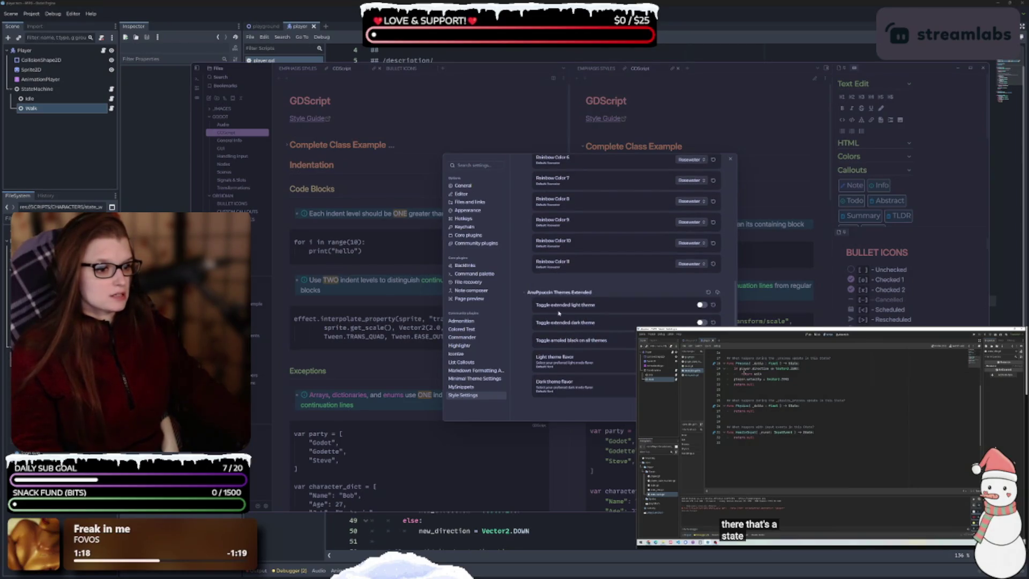
click(701, 322)
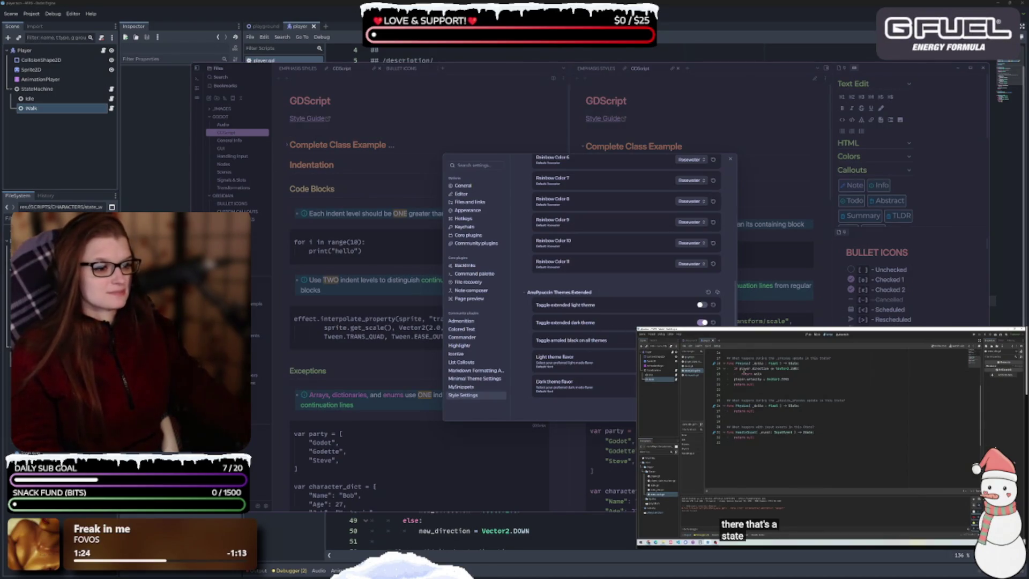
click(703, 322)
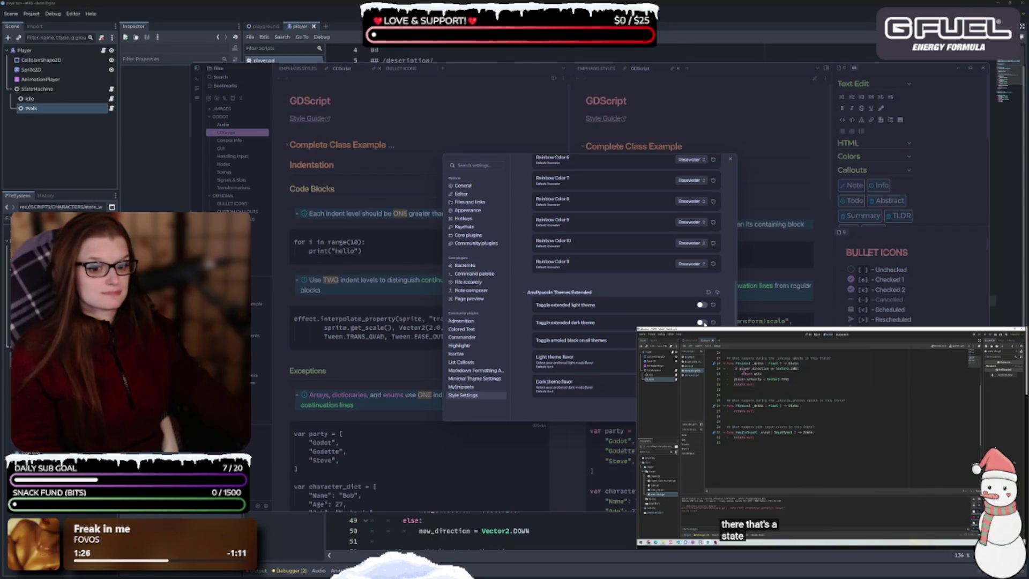
click(702, 323)
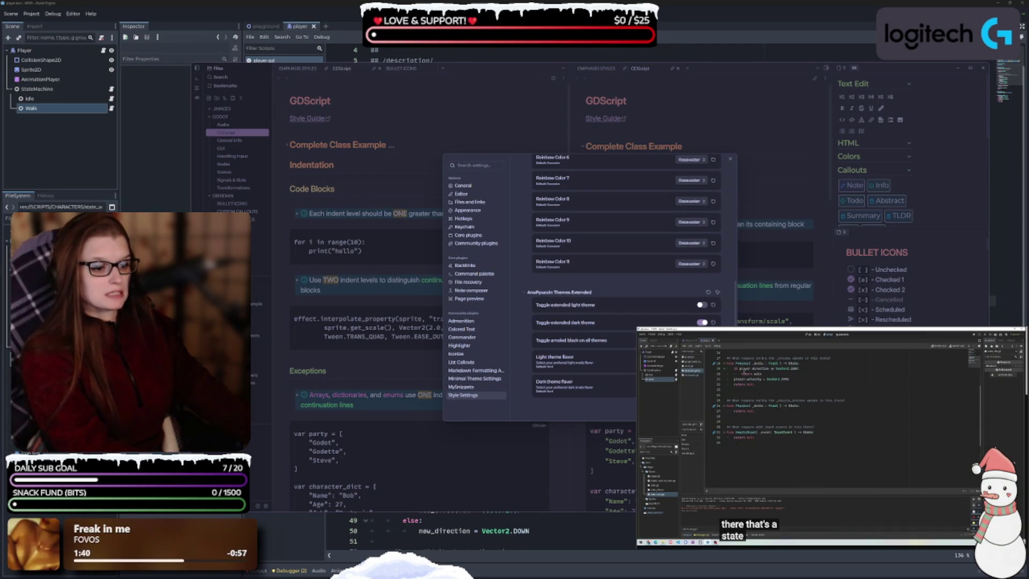
scroll(614, 346, up, 4)
scroll(614, 345, up, 1)
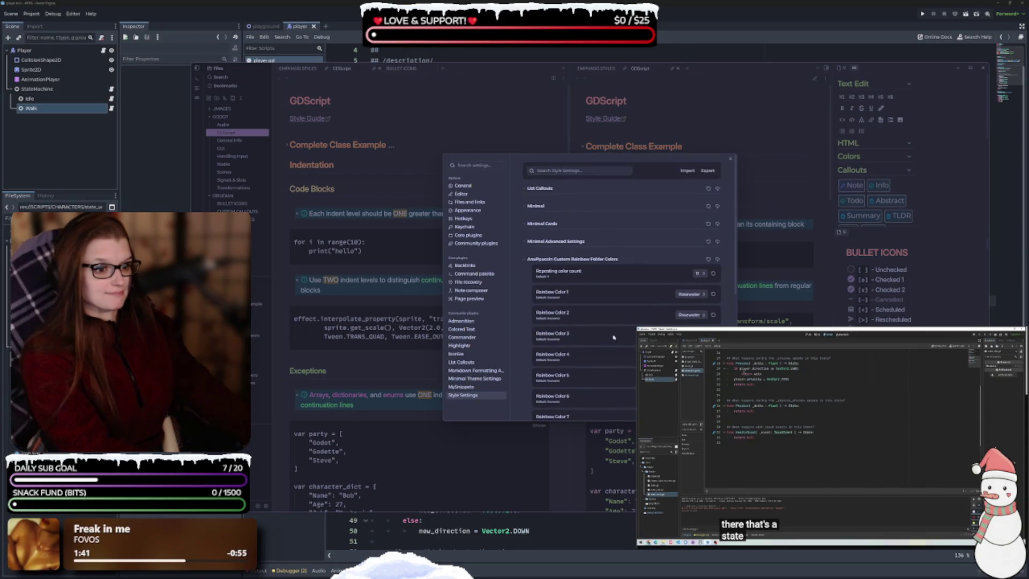
- Review the Minimal and Minimal Advanced style options and the Minimal Theme Settings page, then return to Appearance
click(542, 208)
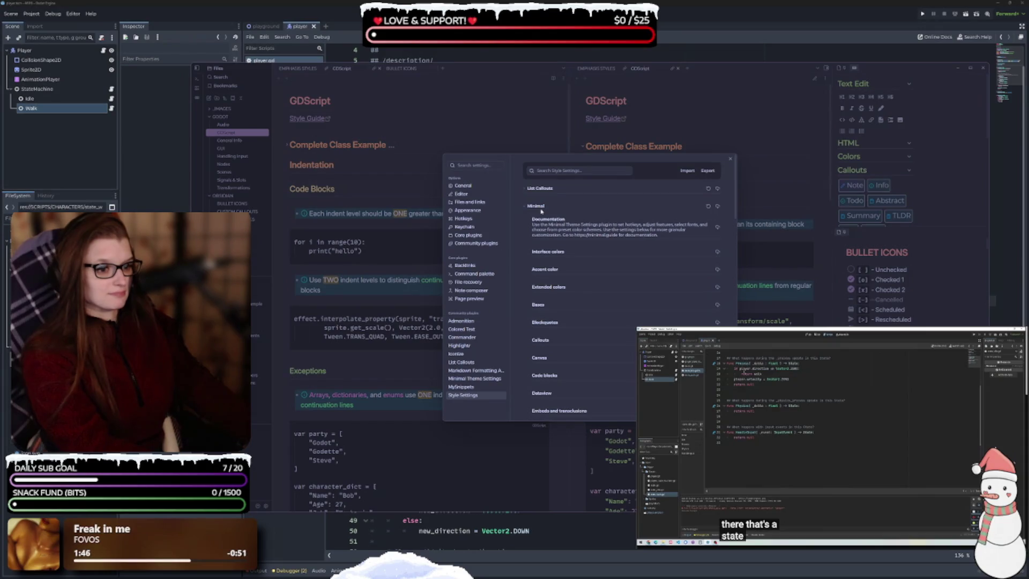
scroll(587, 278, down, 10)
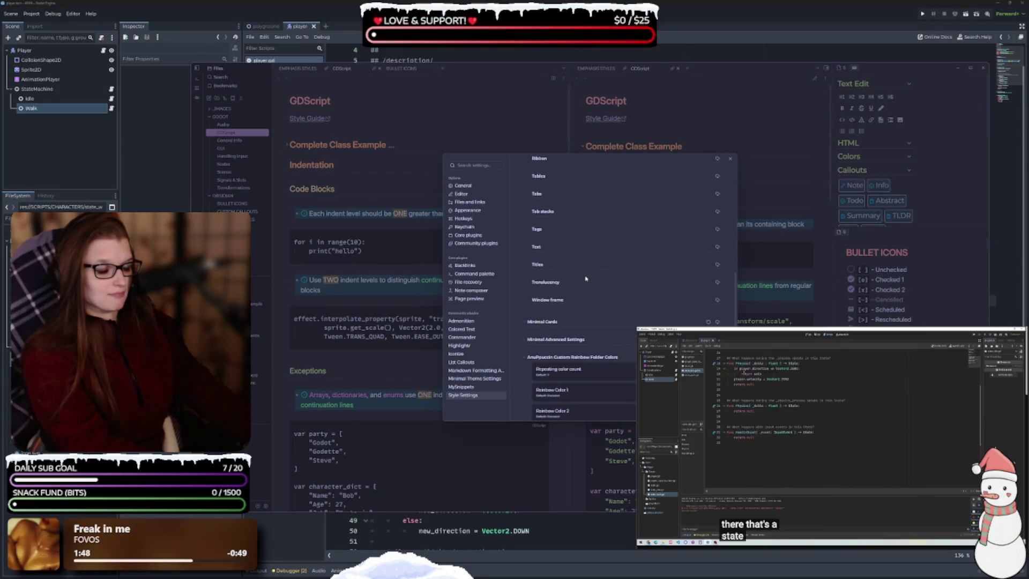
click(571, 343)
scroll(595, 327, down, 2)
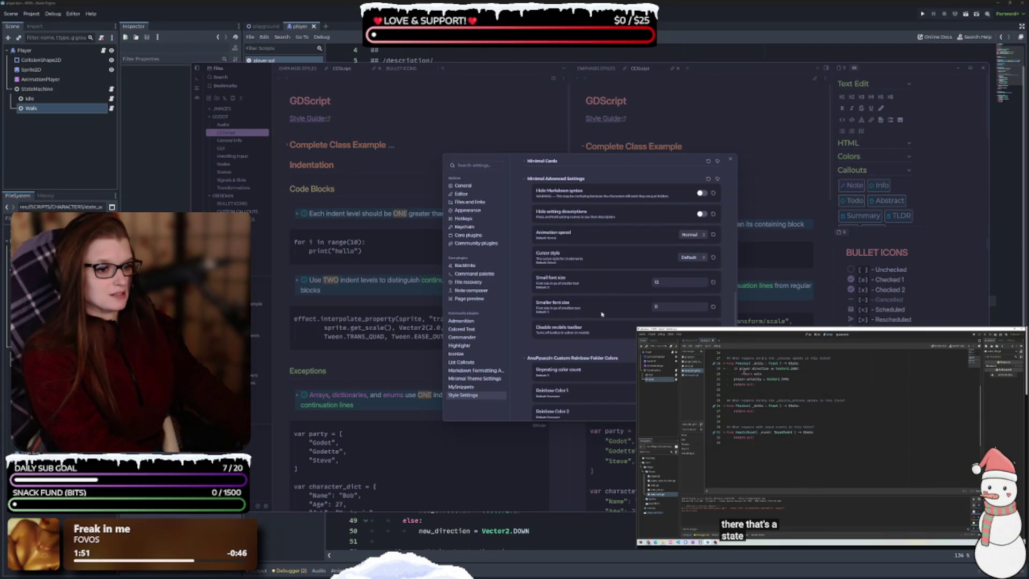
click(478, 378)
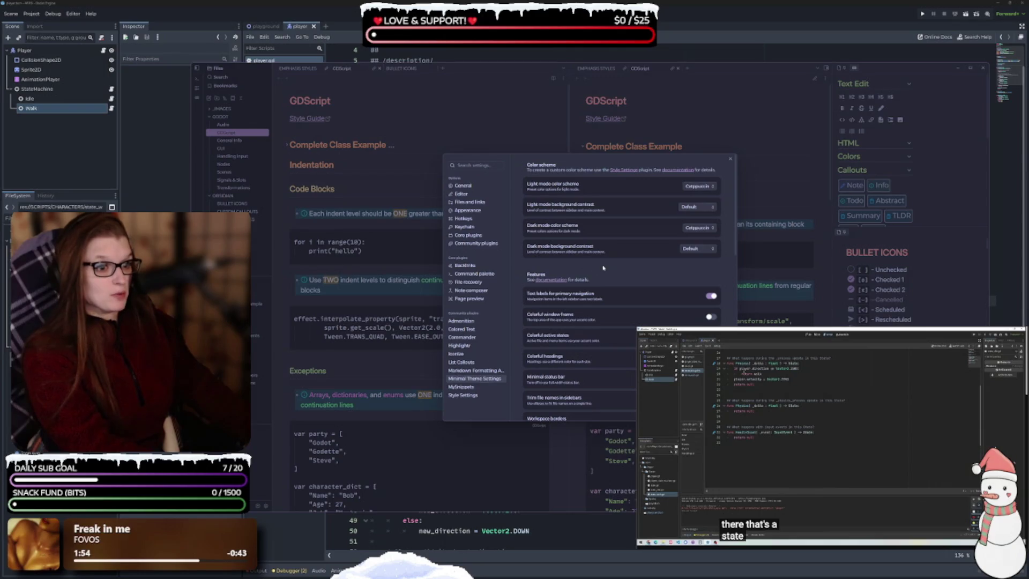
scroll(585, 266, down, 10)
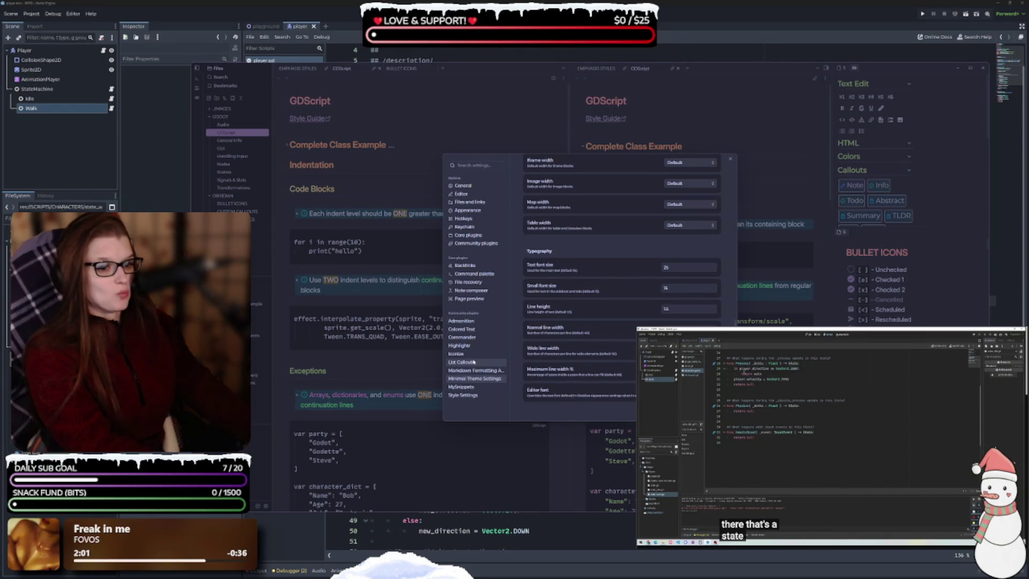
click(475, 212)
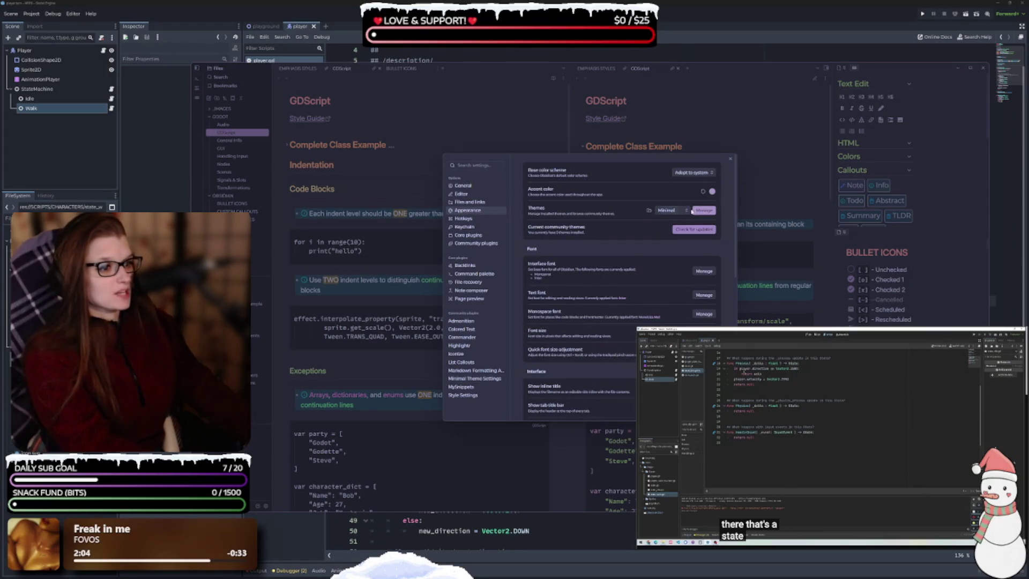
- Switch the theme to AnuPpuccin and expand its List Callouts style settings
click(672, 210)
click(673, 226)
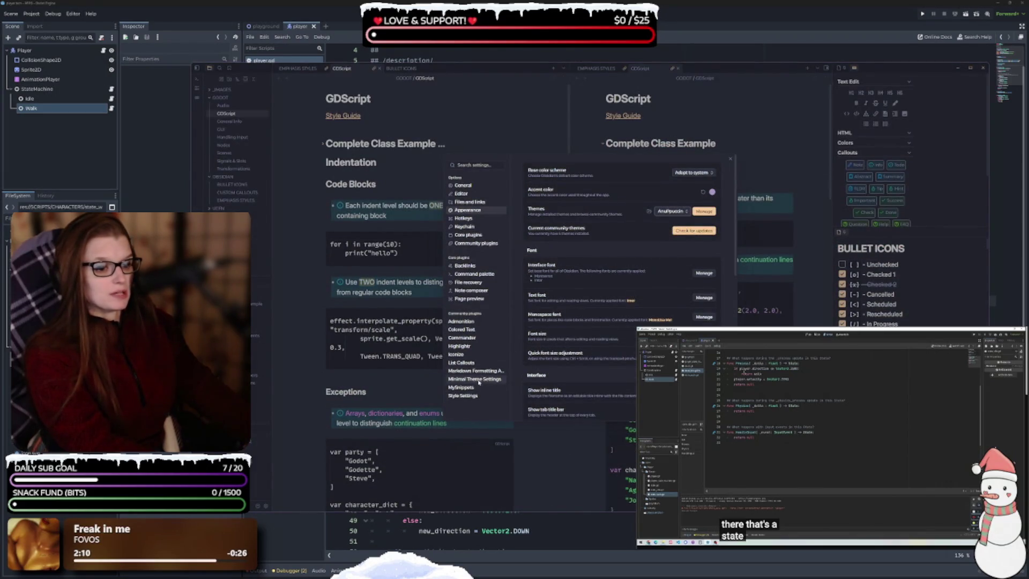
click(474, 397)
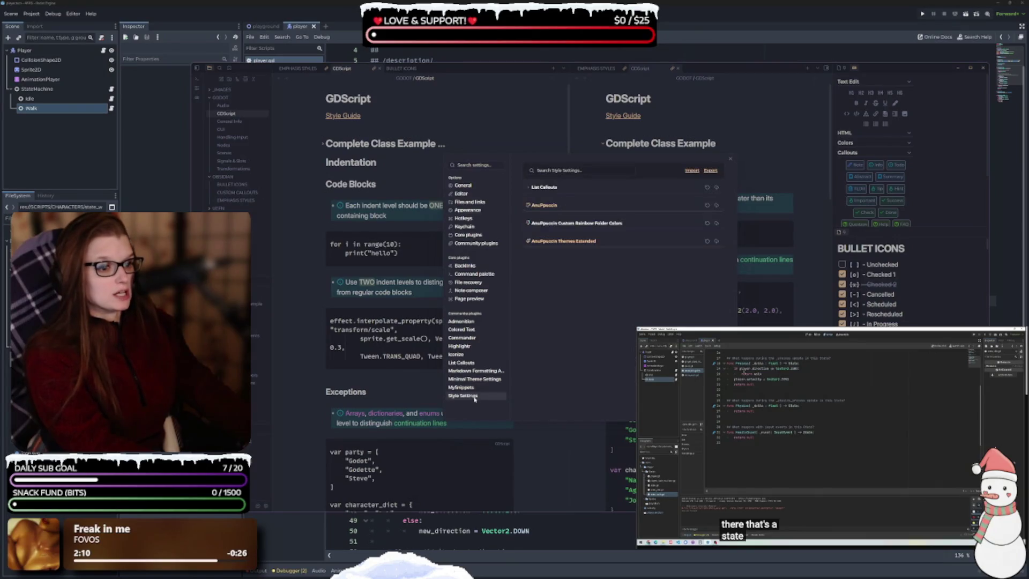
click(545, 189)
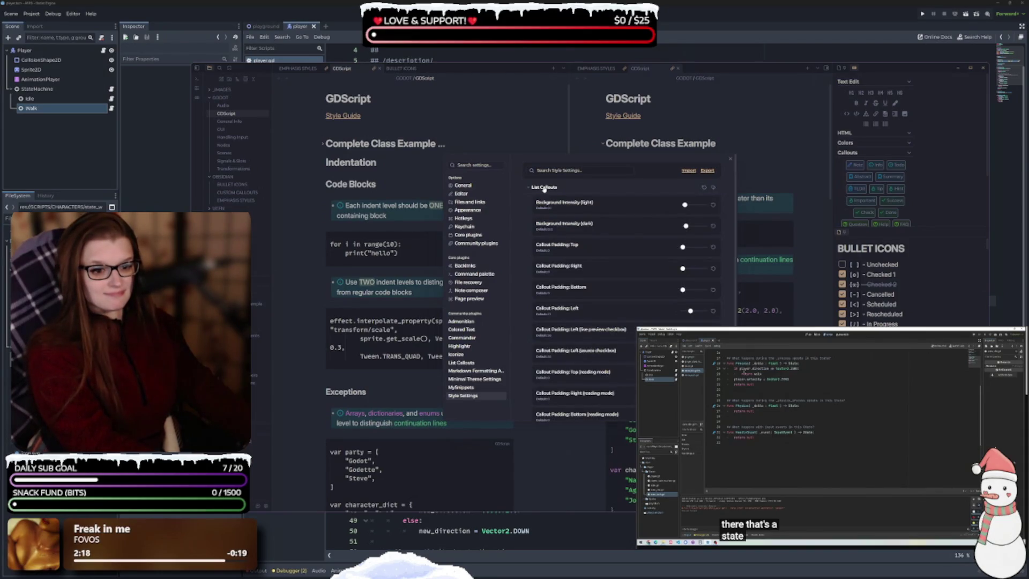
- Browse the AnuPpuccin theme and Custom Rainbow Folder Colors sections in Style Settings
click(545, 189)
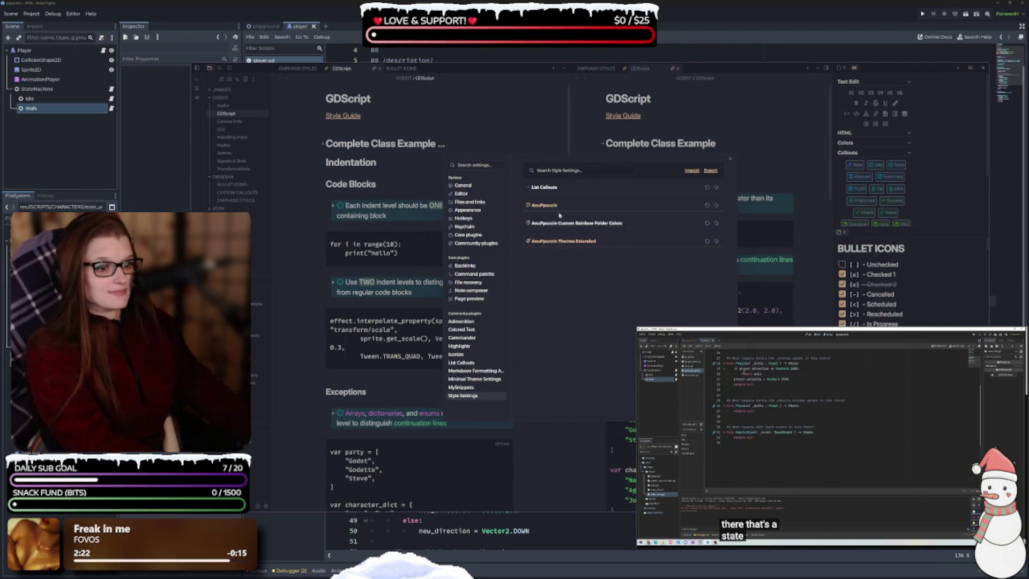
click(551, 208)
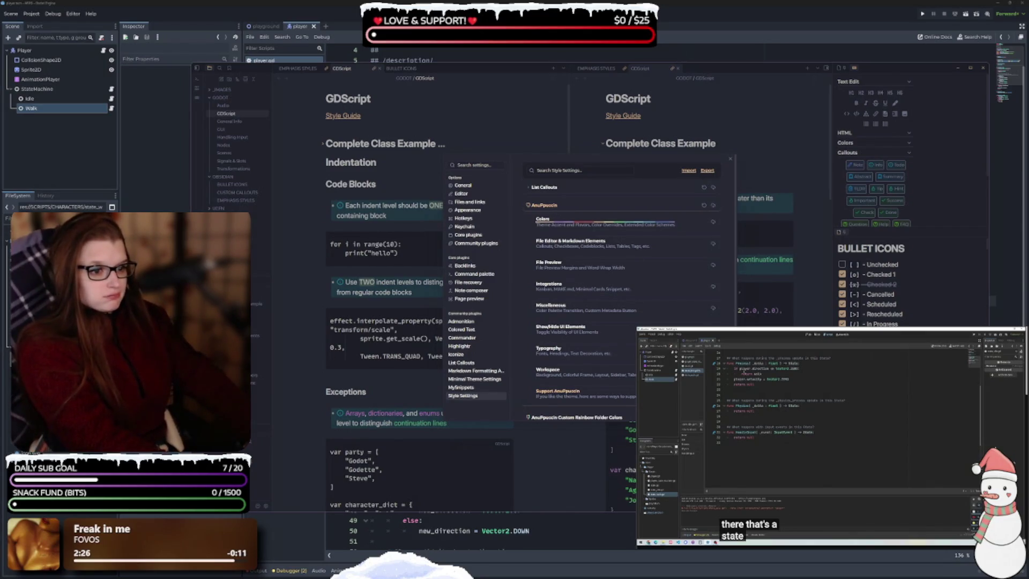
scroll(617, 316, down, 1)
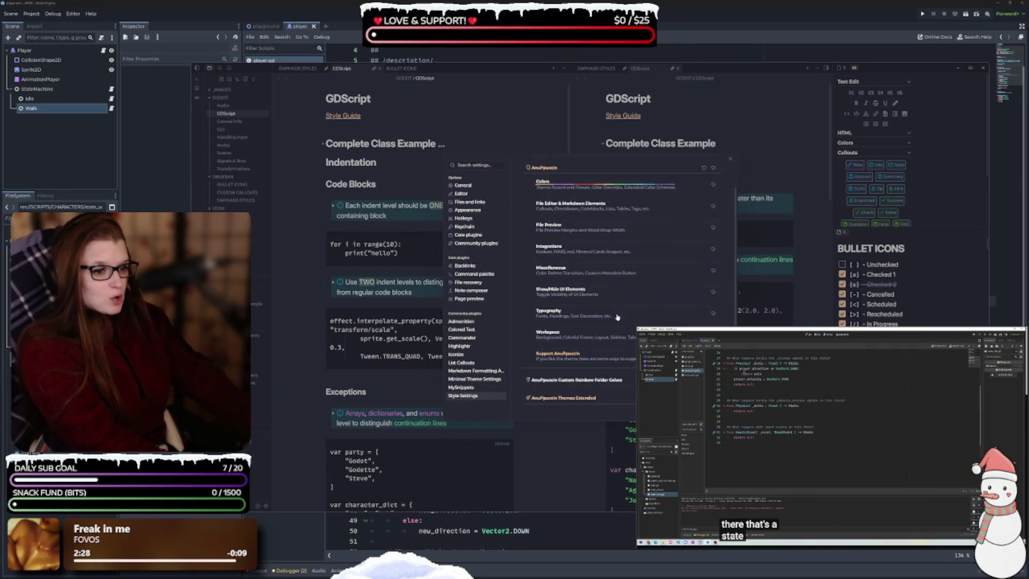
click(598, 380)
scroll(604, 338, down, 3)
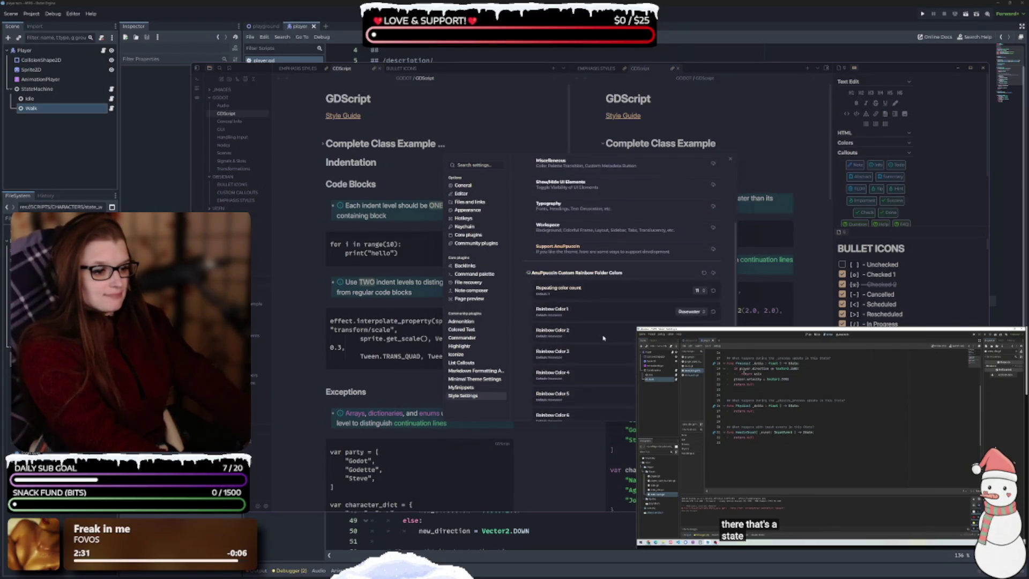
click(562, 275)
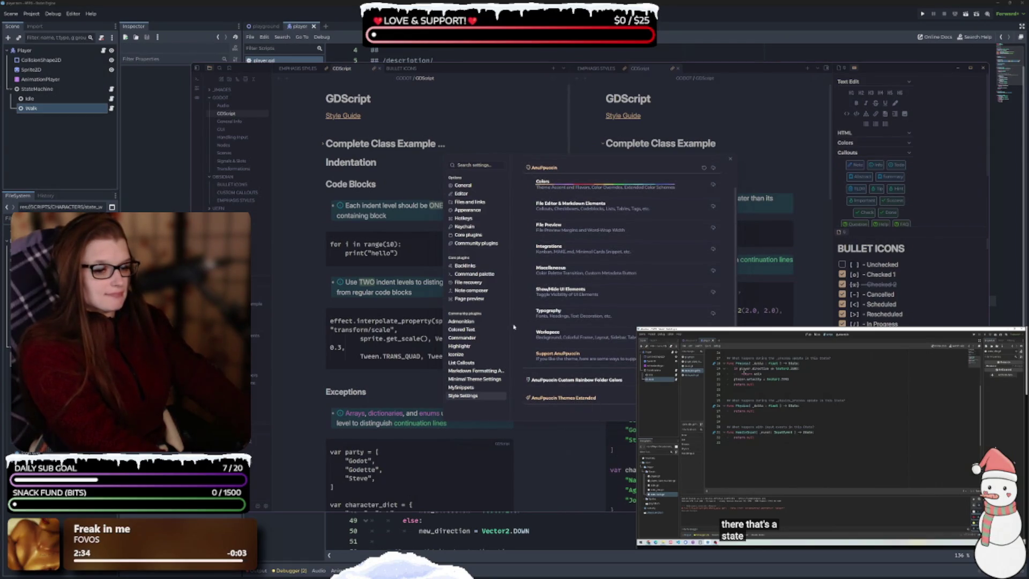
- Apply the Minimal theme, close Settings, and switch the left note pane to source mode
click(474, 235)
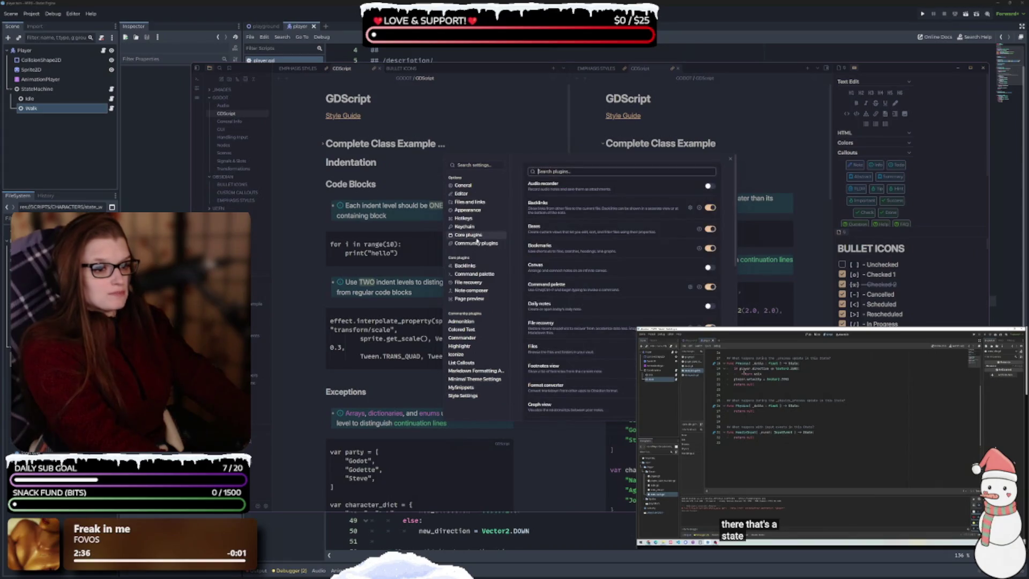
click(467, 210)
click(672, 211)
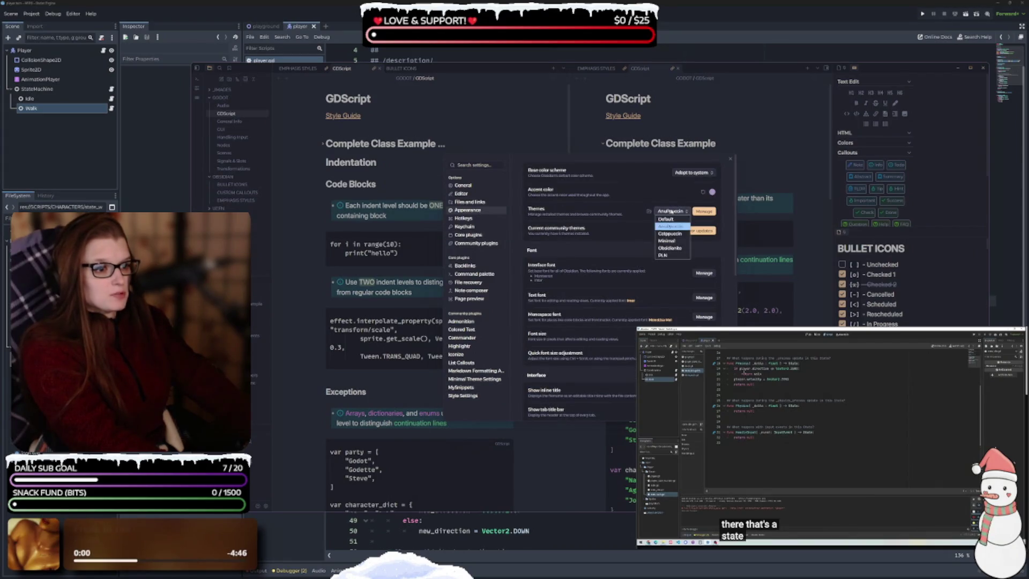
click(666, 241)
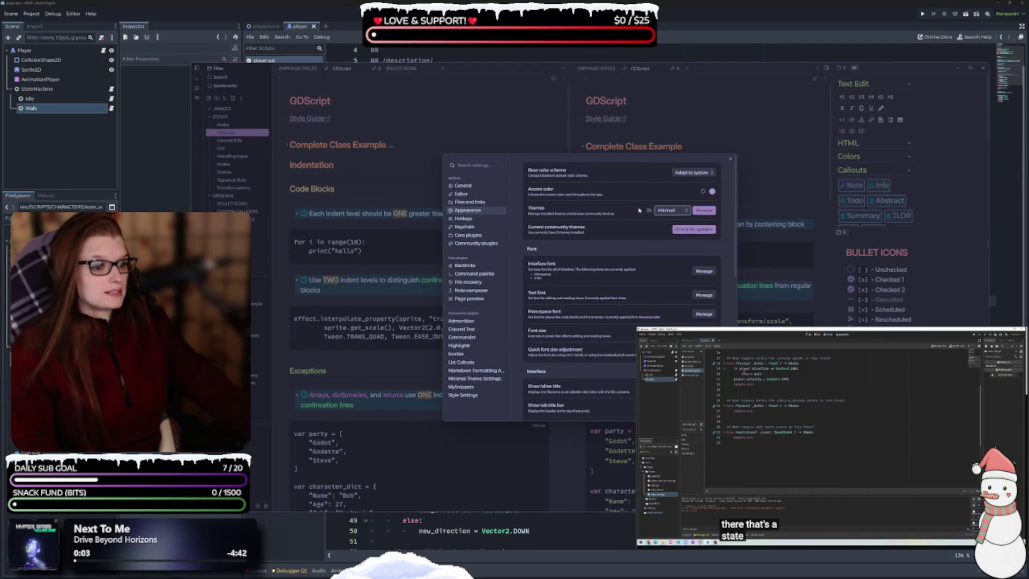
click(731, 159)
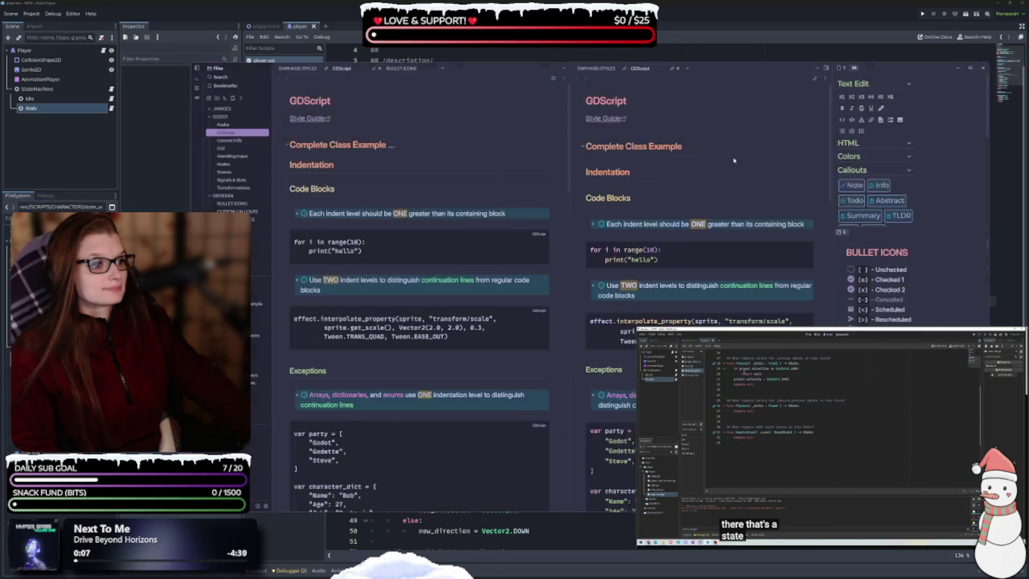
click(563, 78)
click(552, 102)
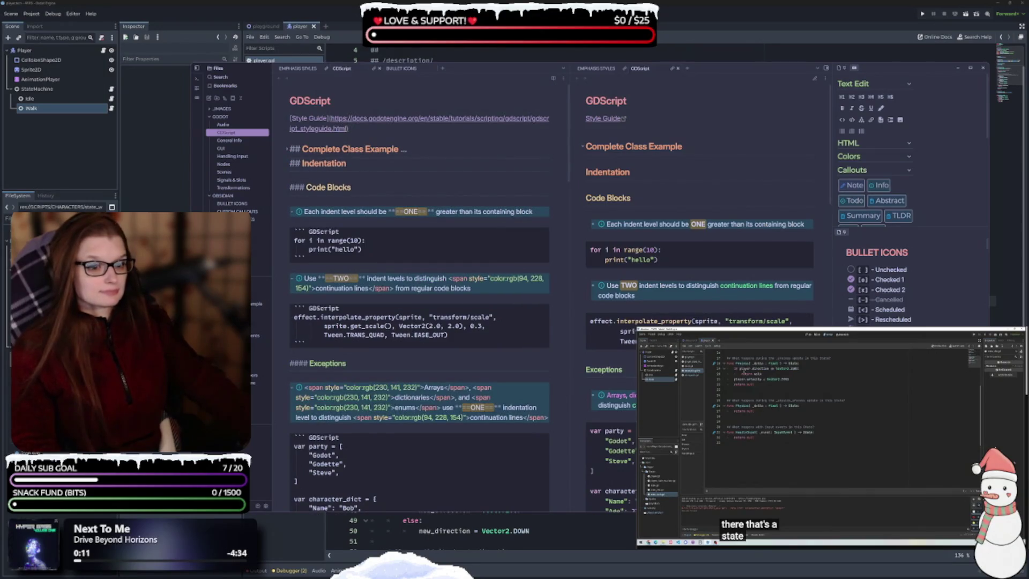
- Hide the file sidebar and scroll the source pane down to the Naming Conventions table
click(197, 70)
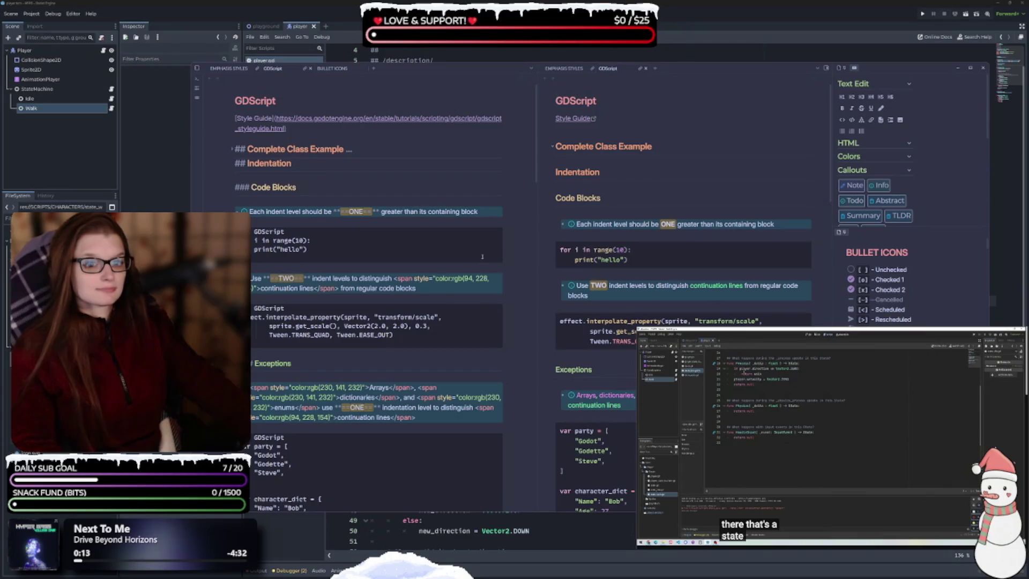
scroll(503, 322, down, 8)
scroll(503, 323, down, 15)
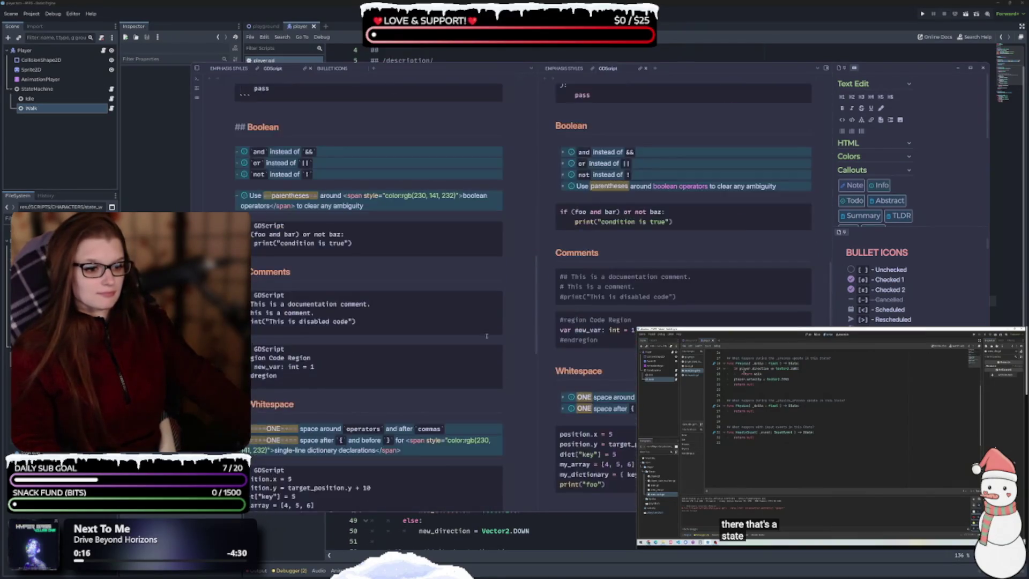
scroll(483, 348, down, 2)
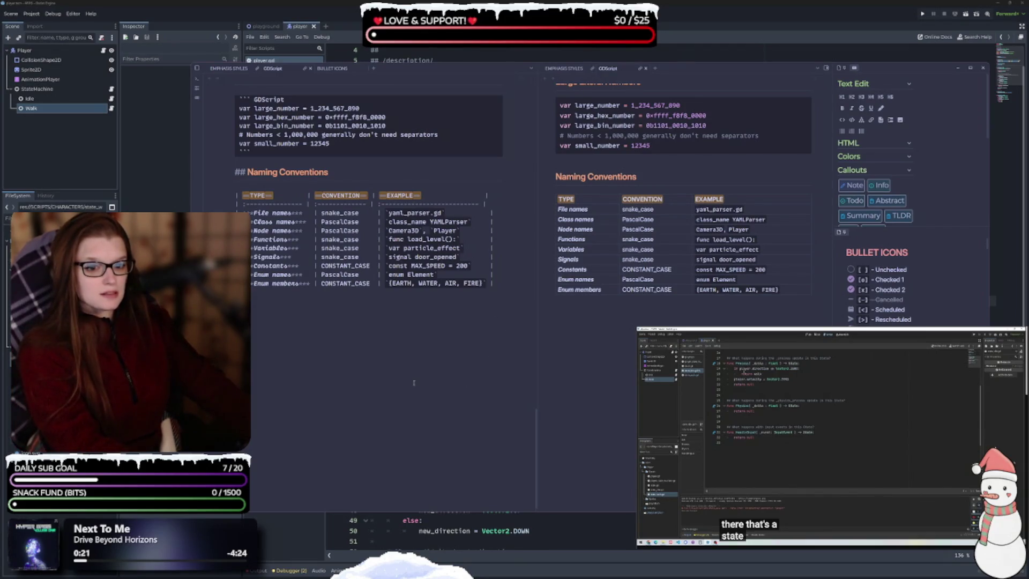
scroll(414, 383, up, 10)
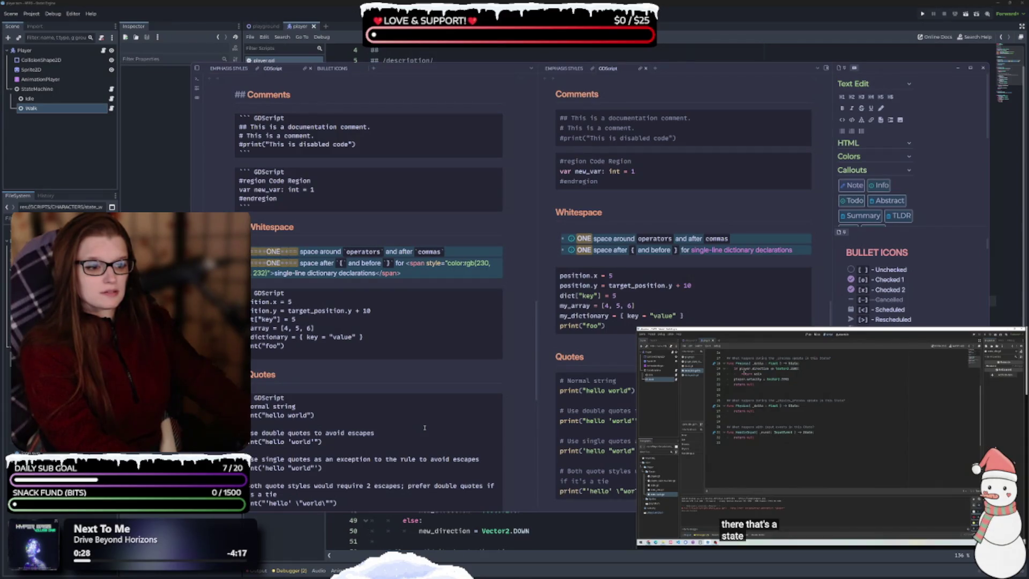
scroll(425, 429, down, 10)
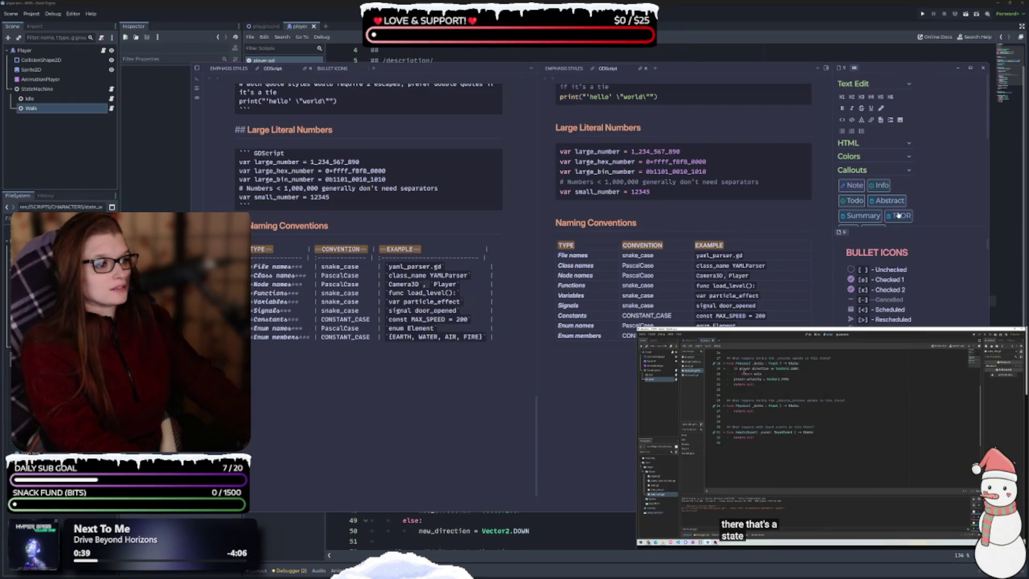
scroll(901, 214, down, 5)
scroll(902, 207, up, 5)
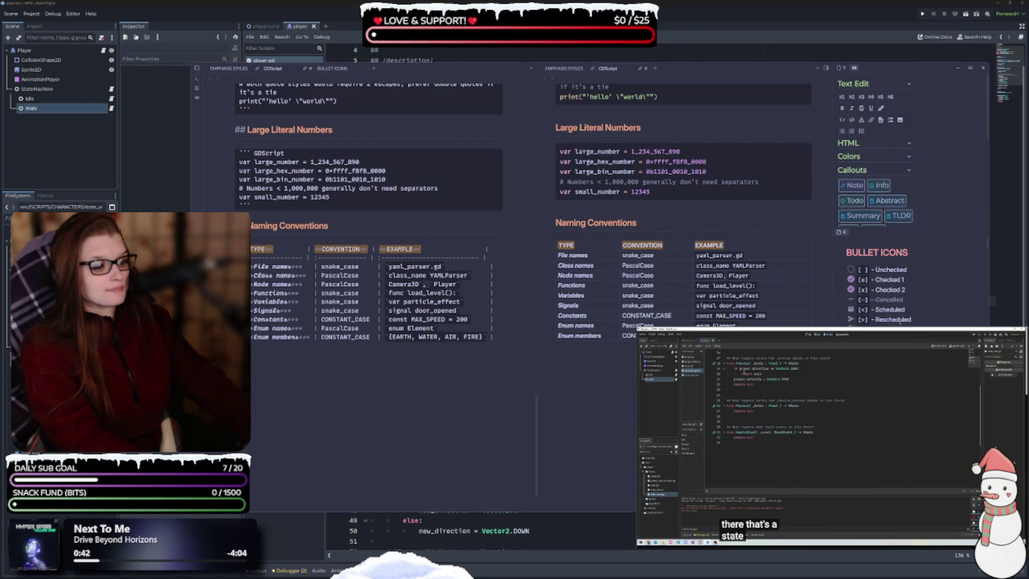
right_click(248, 362)
mouse_move(281, 221)
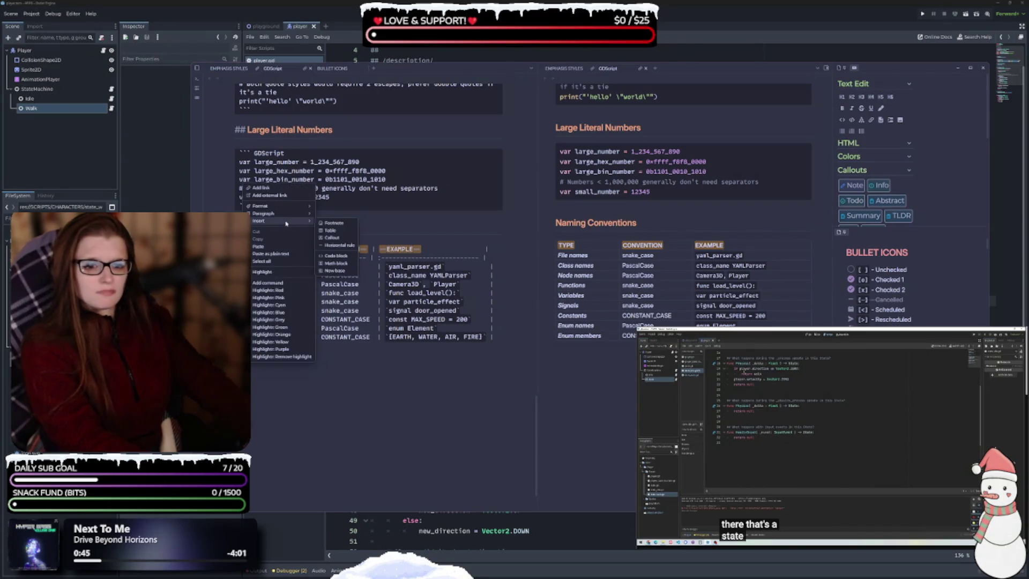
click(346, 232)
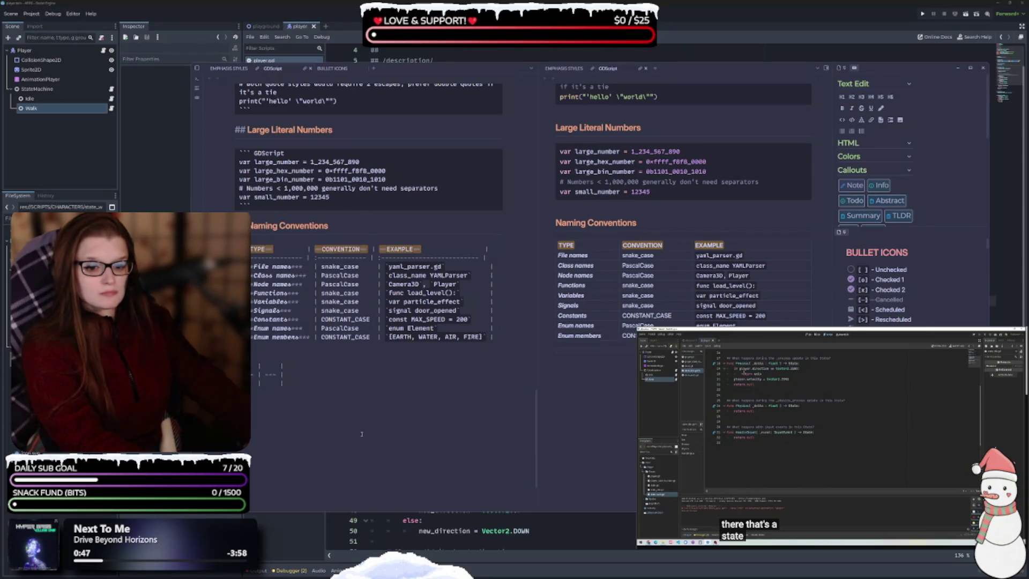
key(ctrl+z)
key(ctrl+z)
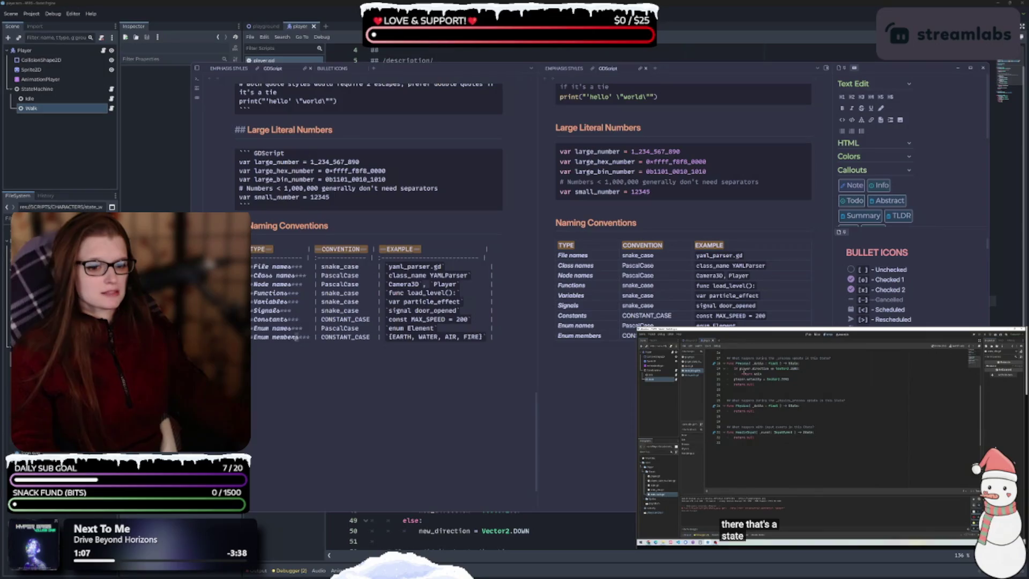
- Paste orange colour markup around the File names, Class names and Node names labels
drag(299, 340, 297, 310)
click(274, 337)
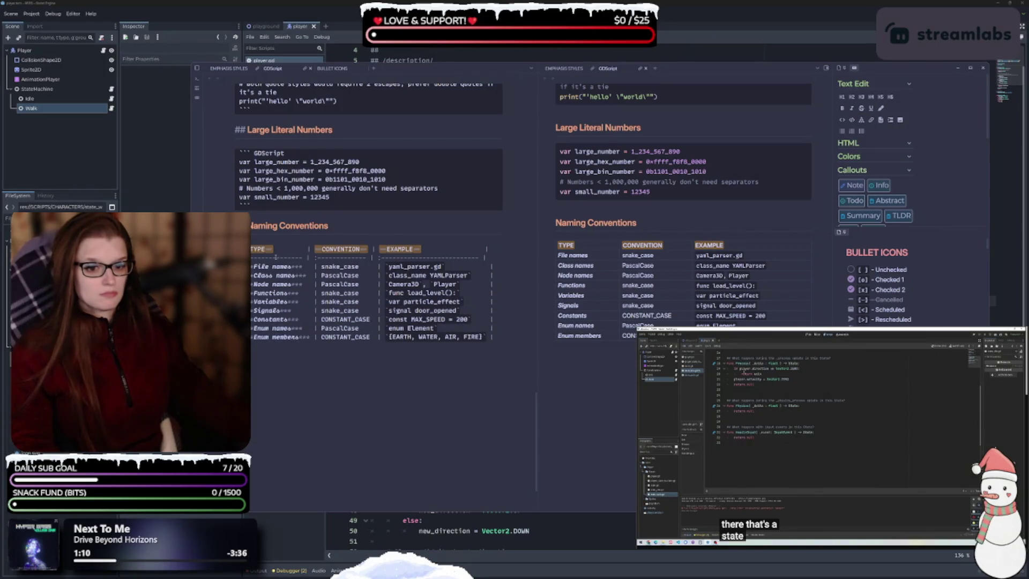
drag(274, 337, 271, 264)
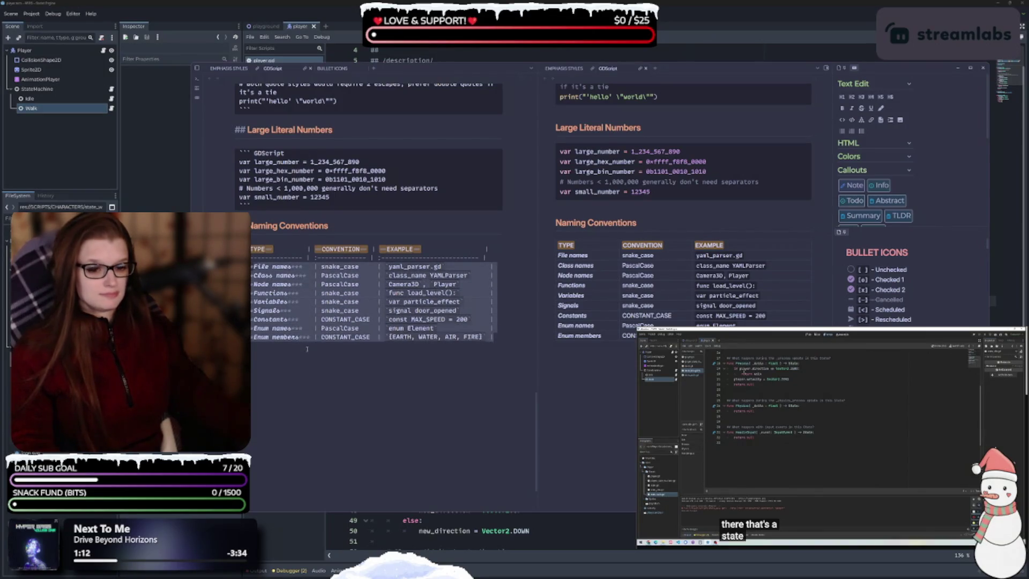
click(270, 265)
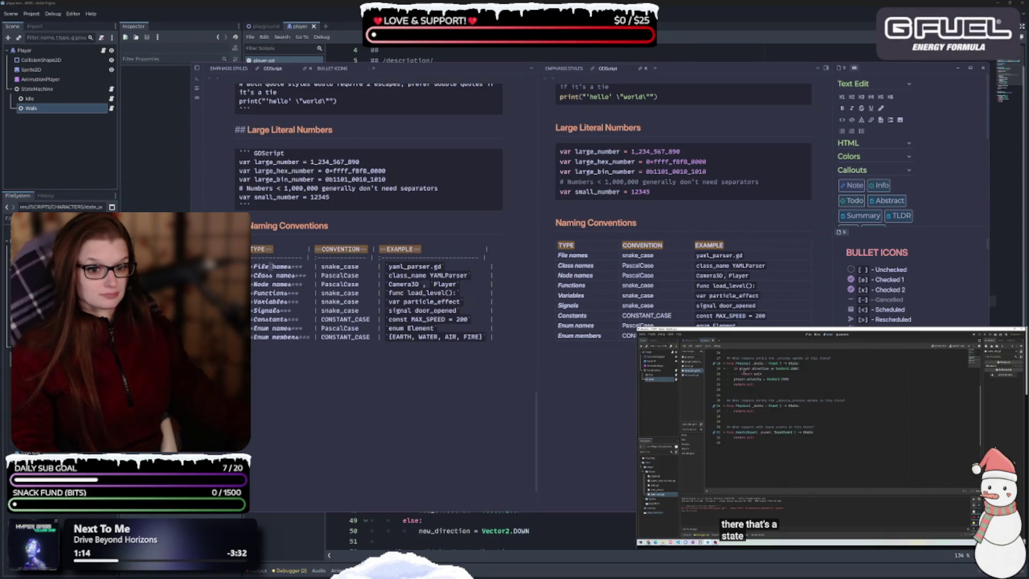
drag(291, 266, 255, 267)
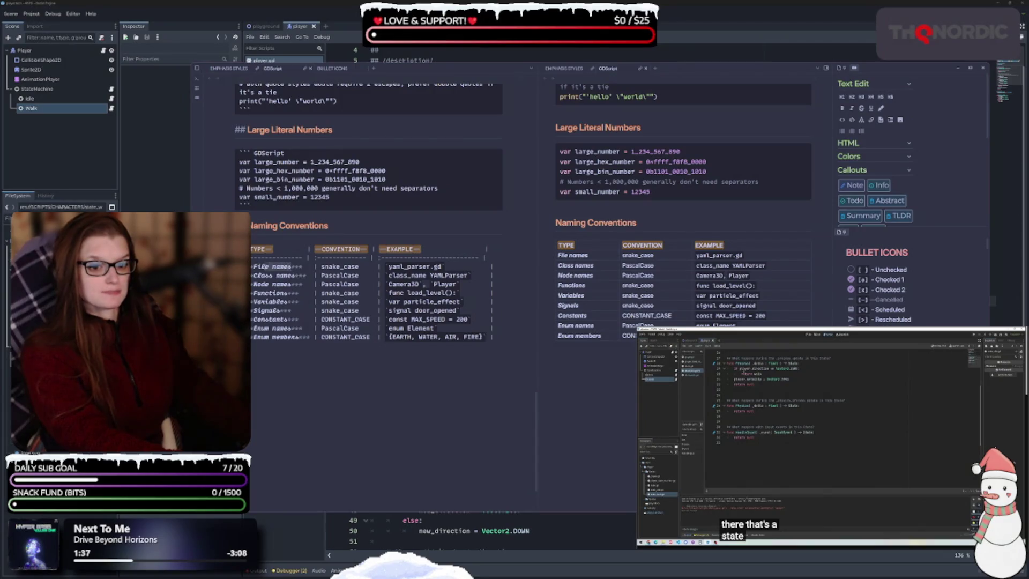
key(ctrl+v)
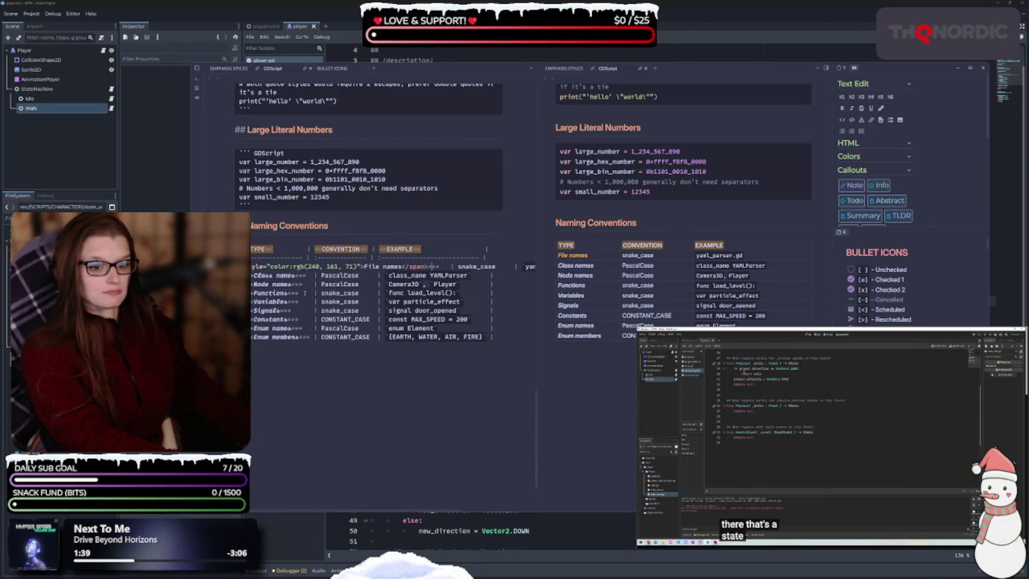
drag(296, 275, 252, 275)
key(ctrl+v)
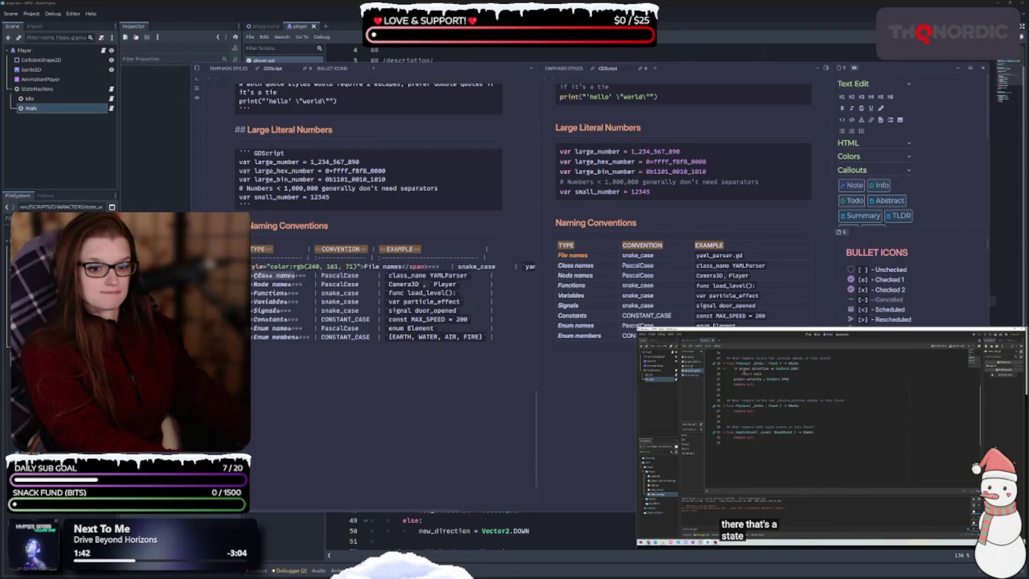
mouse_move(299, 284)
mouse_down()
mouse_move(253, 284)
mouse_move(272, 293)
mouse_move(252, 292)
mouse_move(253, 337)
mouse_up()
key(ctrl+v)
key(ctrl+v)
key(ctrl+v)
key(ctrl+v)
key(ctrl+v)
key(ctrl+v)
- Remove the stray characters so the rows read Enum names and Enum members, retyping the 'E'
key(ctrl+v)
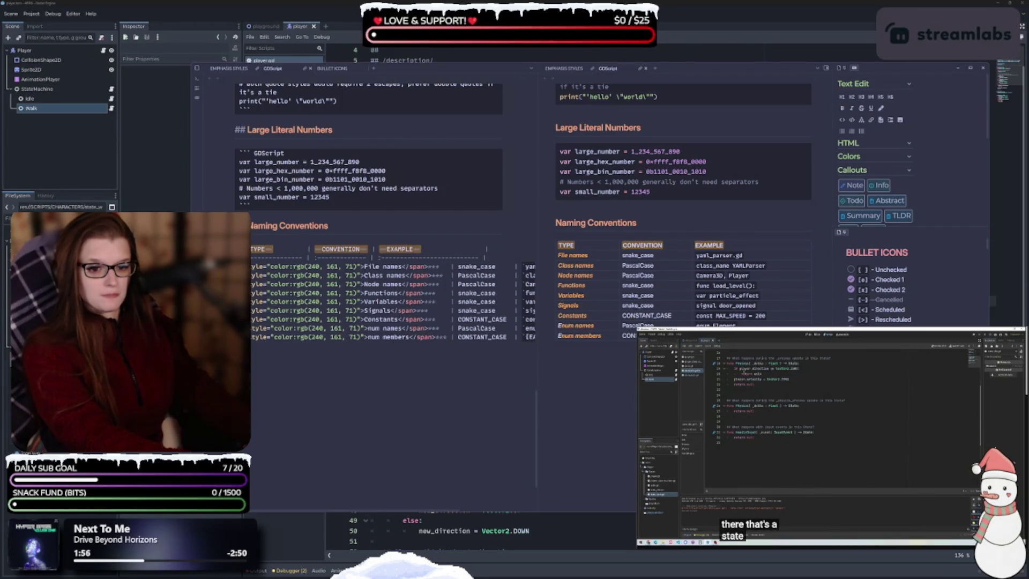
key(ctrl+v)
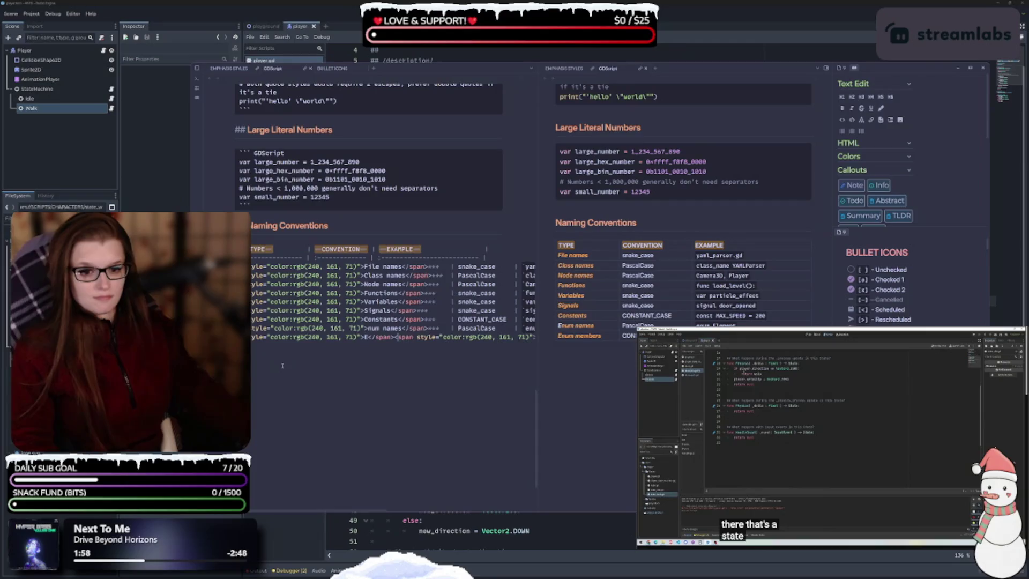
key(ctrl+z)
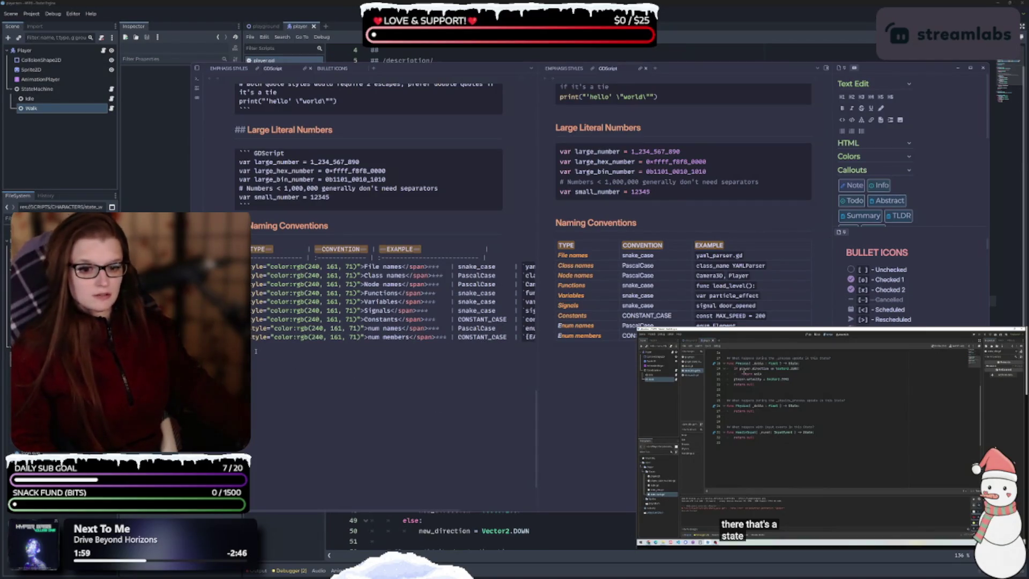
key(BackSpace)
key(Up)
key(BackSpace)
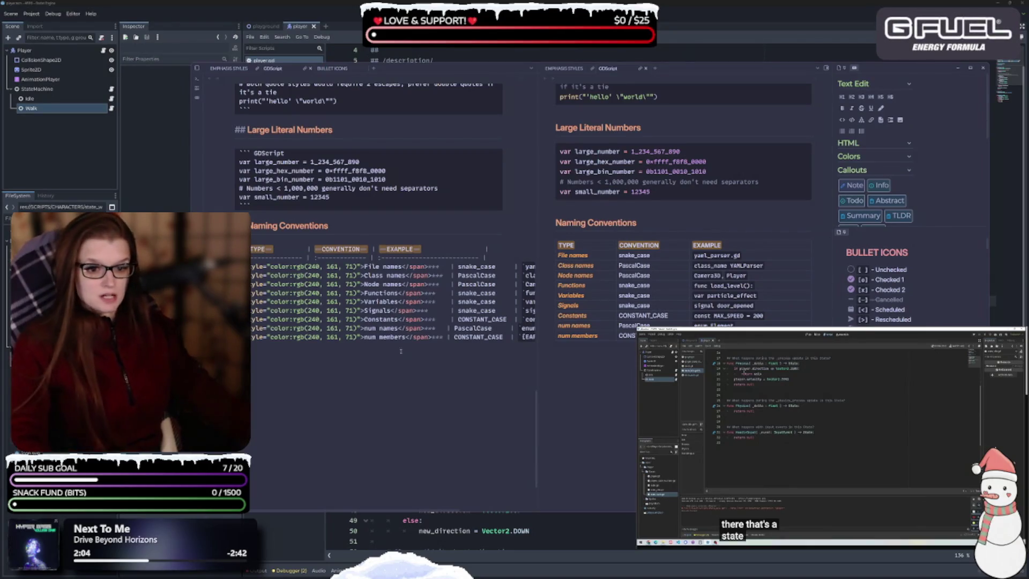
text(E | `)
text(E)
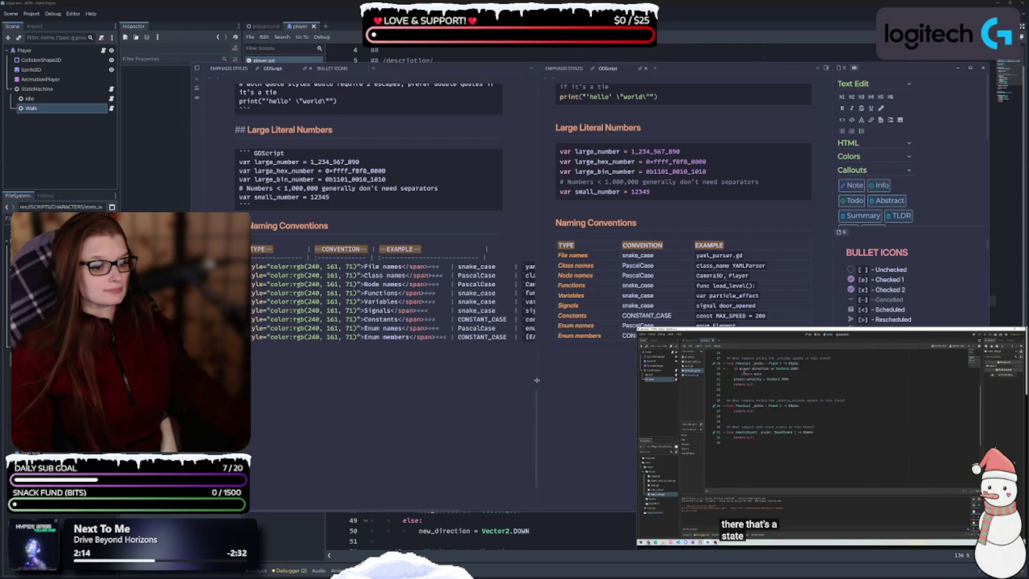
- Widen the editing pane against the preview and start a '##' heading below the table
drag(538, 383, 562, 382)
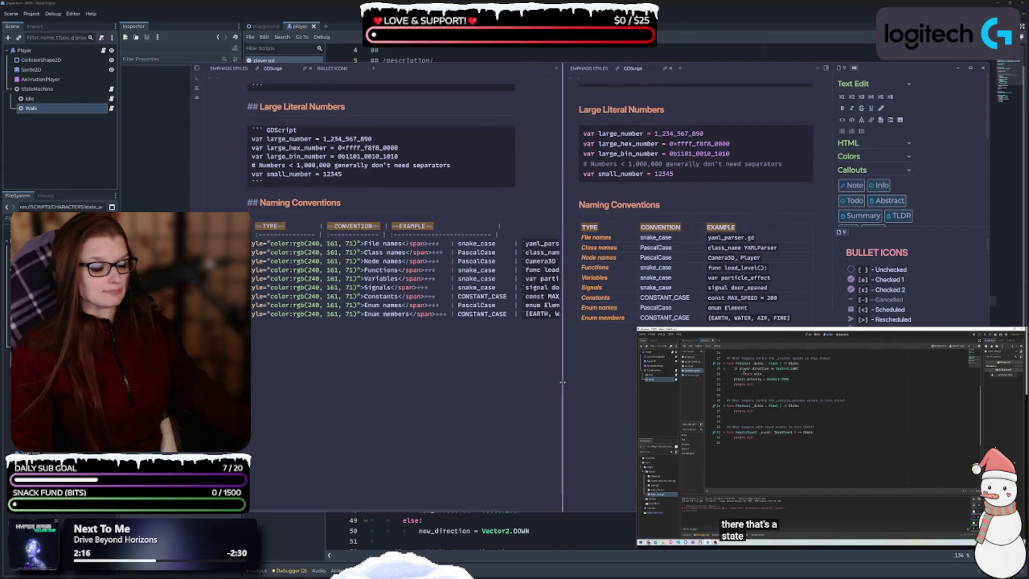
scroll(354, 370, down, 1)
scroll(332, 369, up, 1)
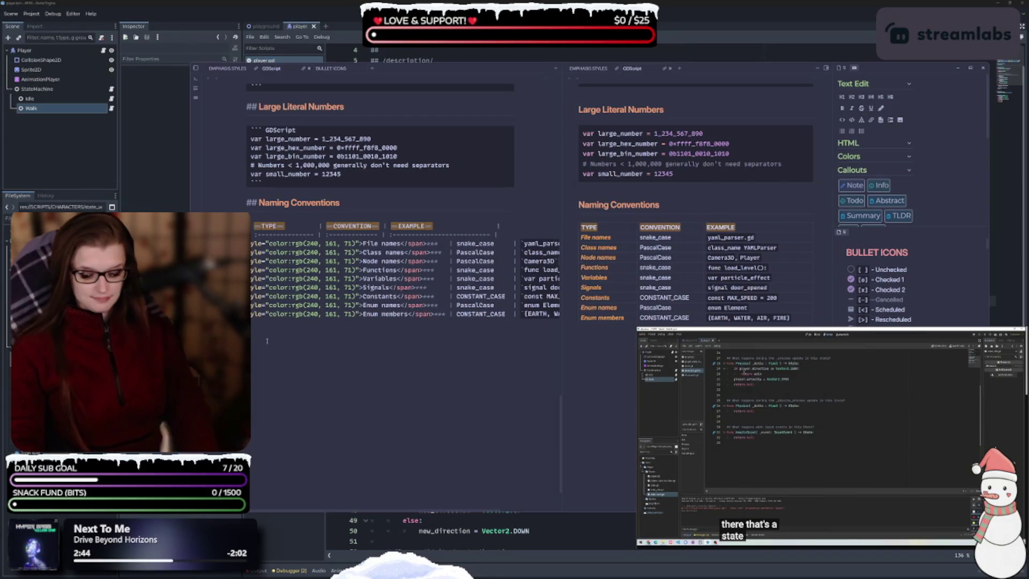
text(#)
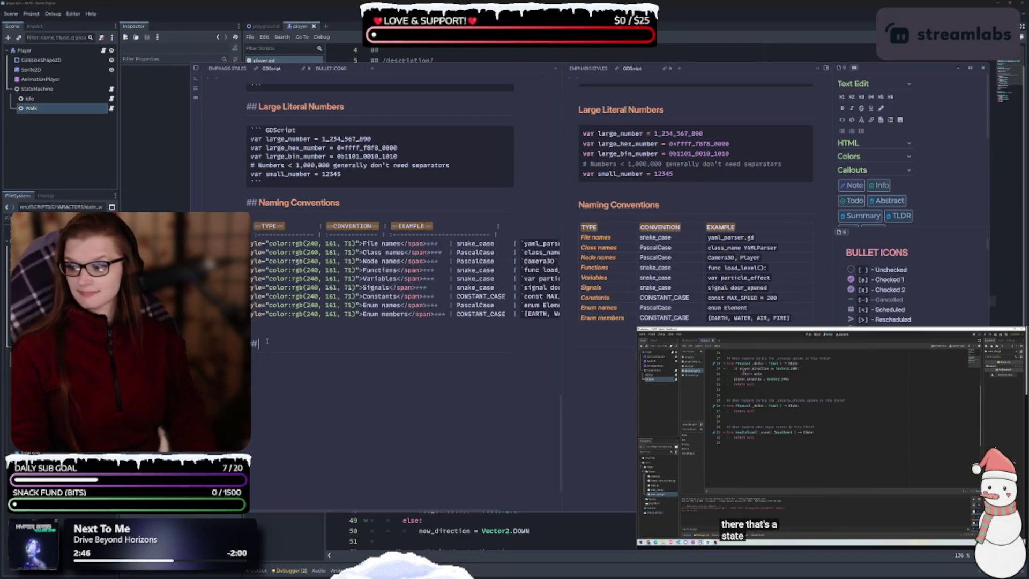
text(#)
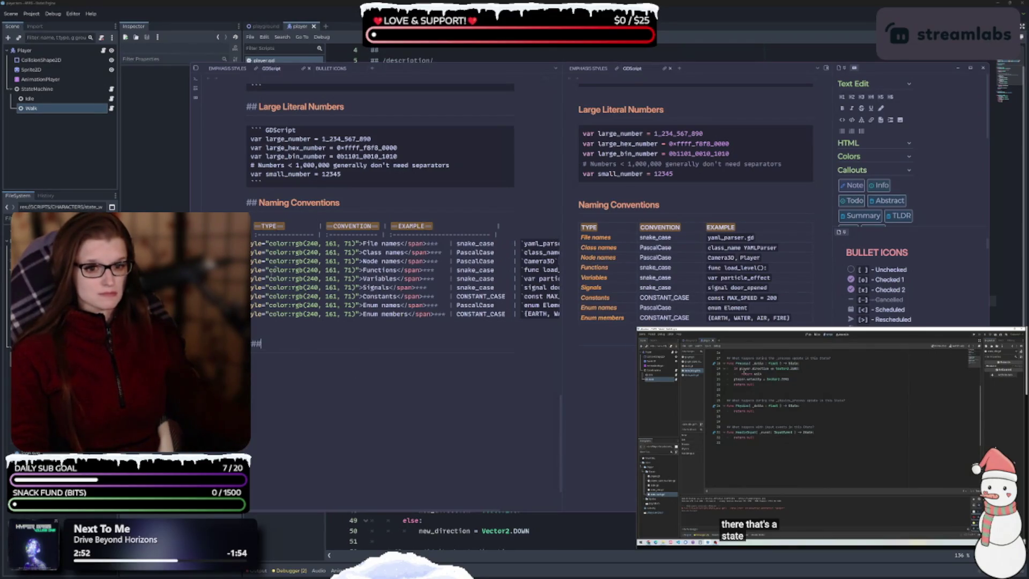
- Discard a false 'Standar' heading, title the new heading 'File Names', and start a callout line beneath
click(276, 214)
key(Return)
key(Return)
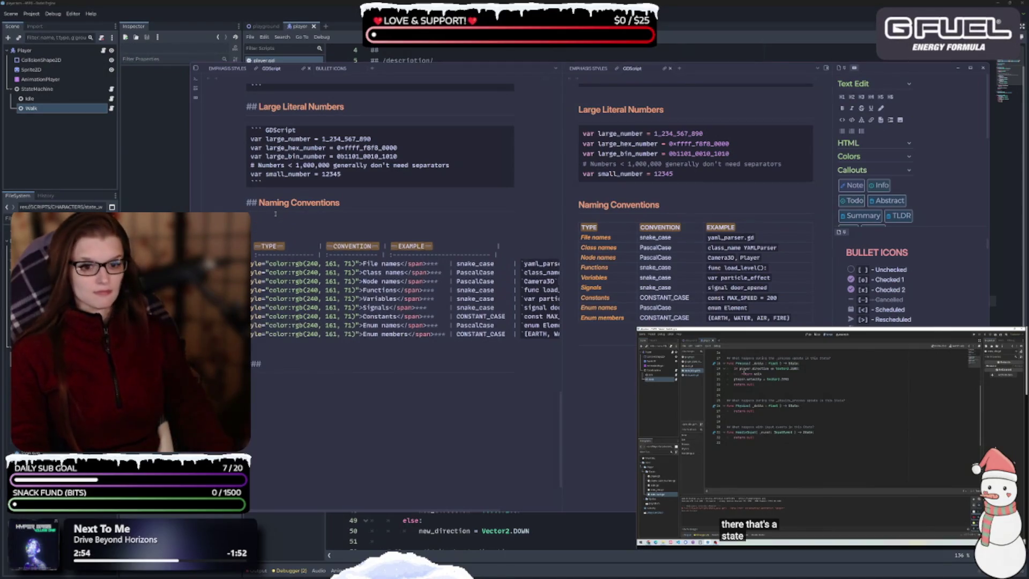
text(##)
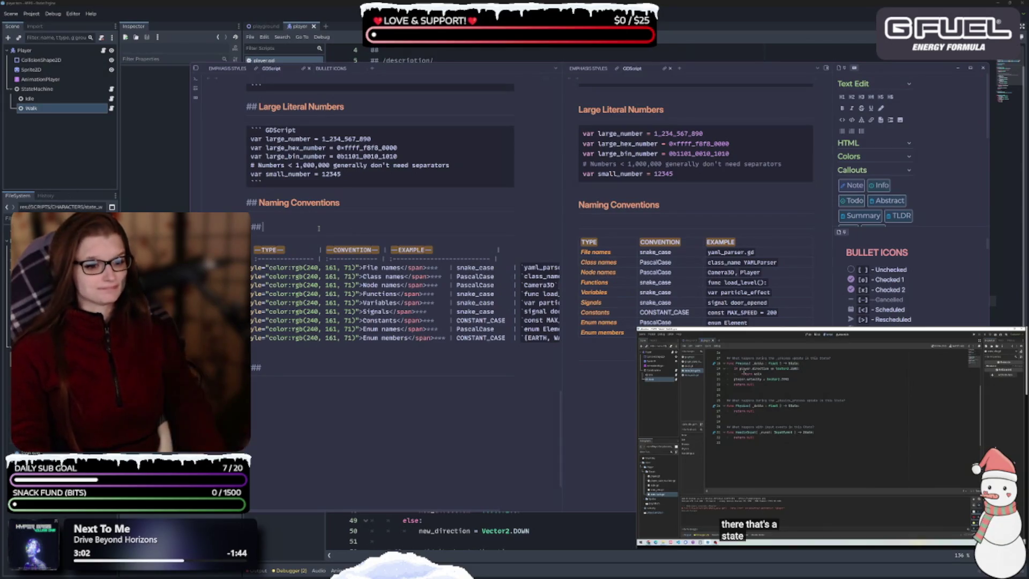
text( Standar)
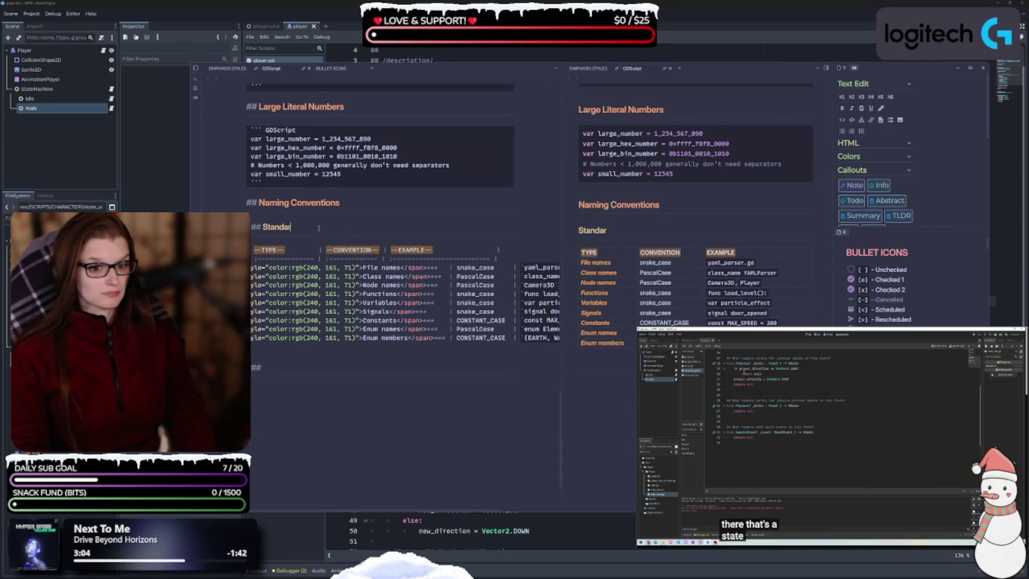
key(BackSpace)
key(BackSpace)
key(BackSpace)
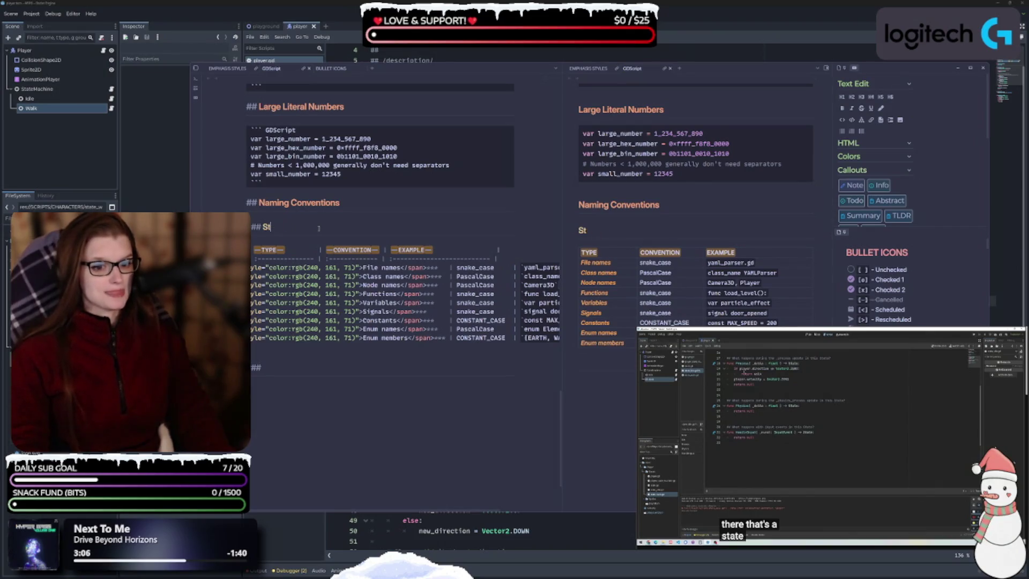
key(BackSpace)
key(BackSpace)
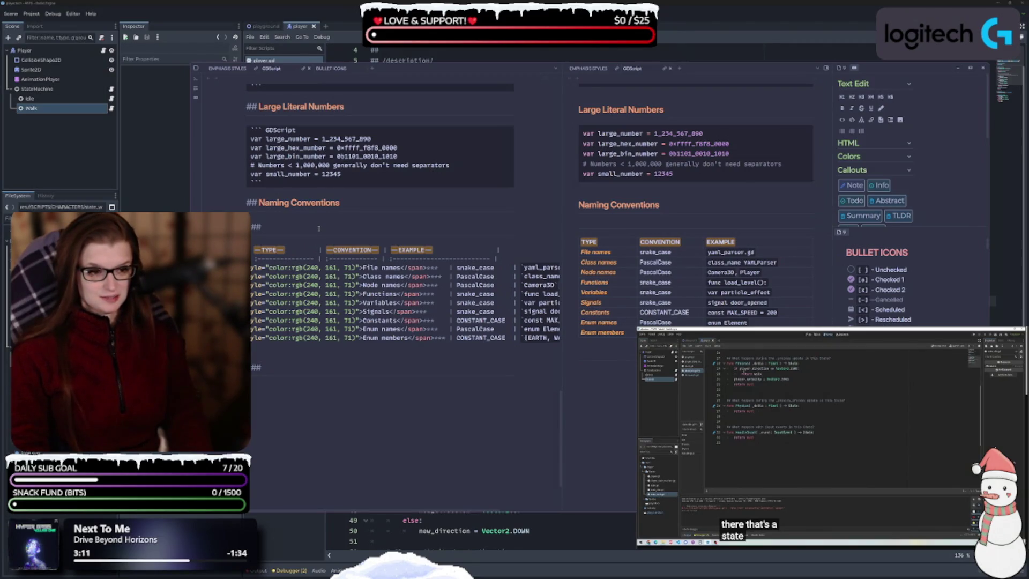
key(BackSpace)
key(BackSpace)
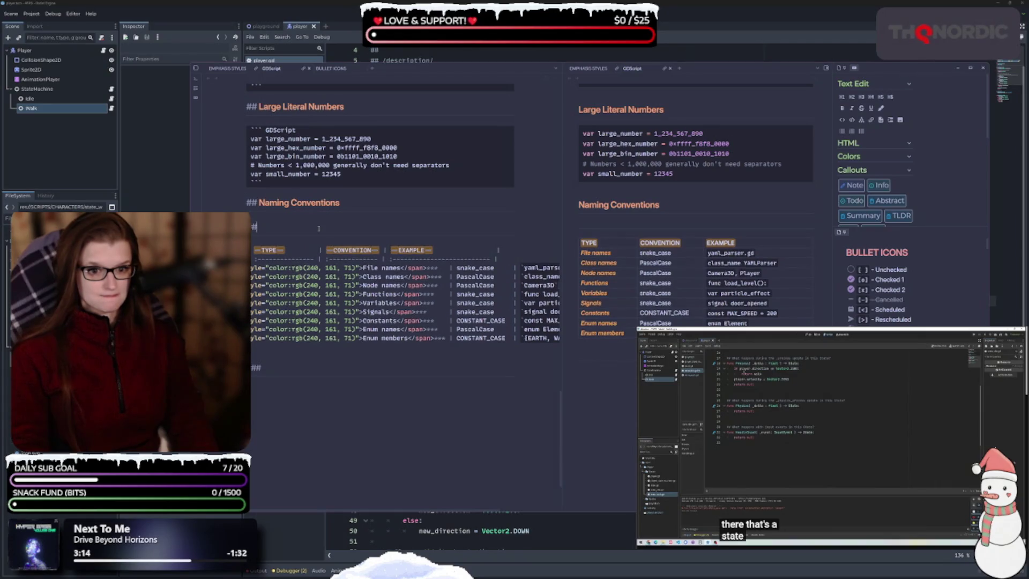
key(BackSpace)
key(BackSpace)
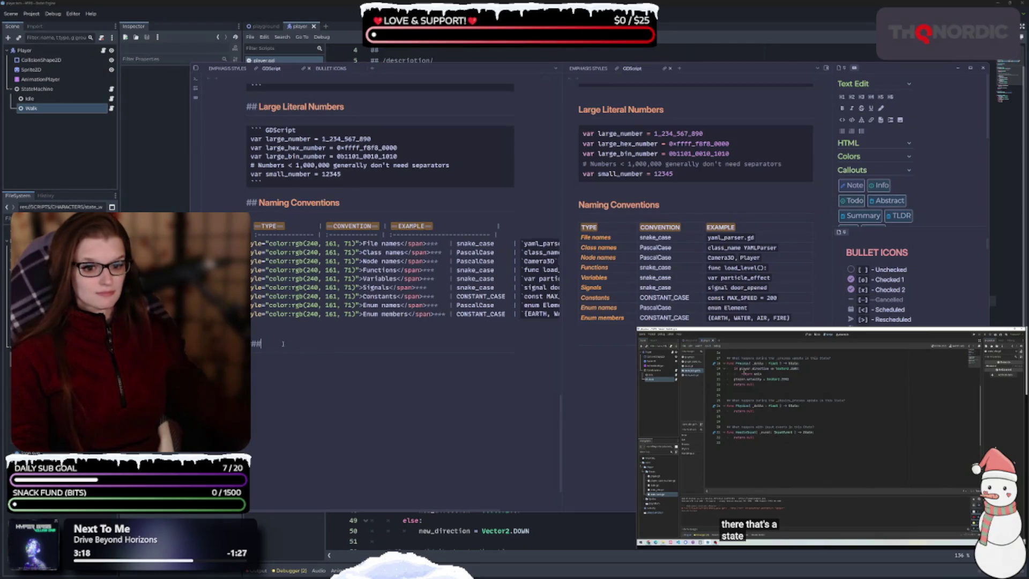
text( File)
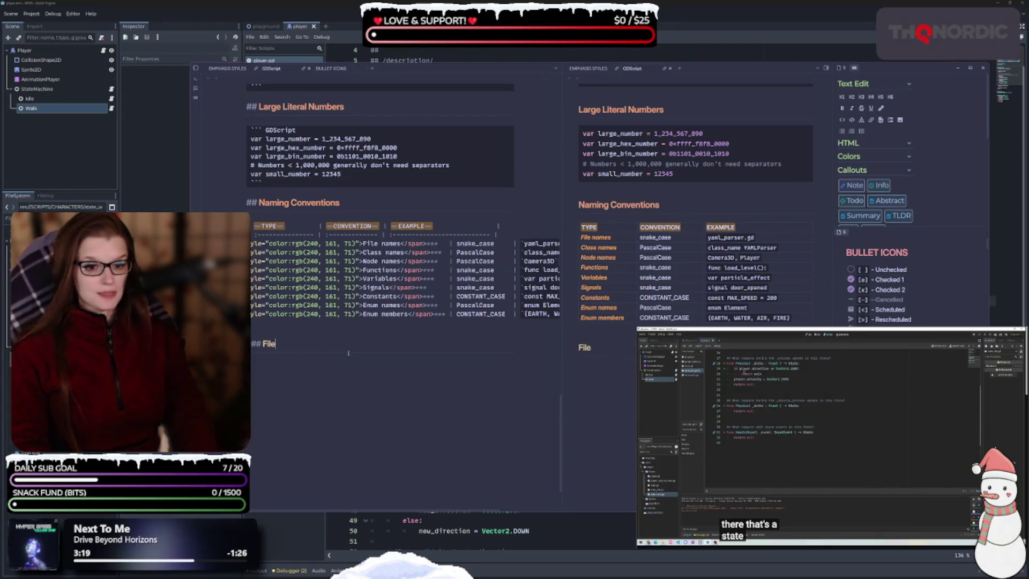
text( Names)
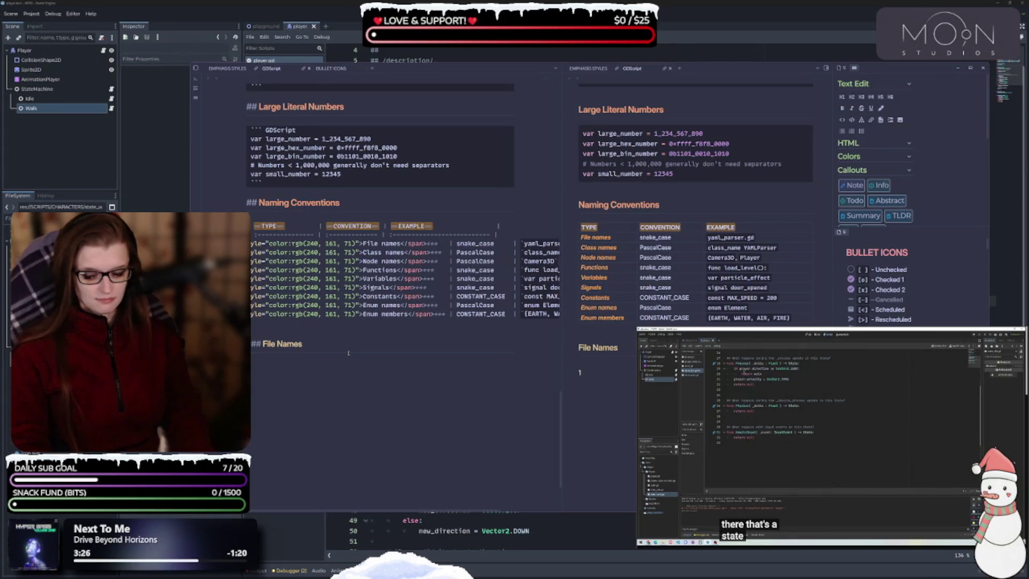
key(ctrl+i)
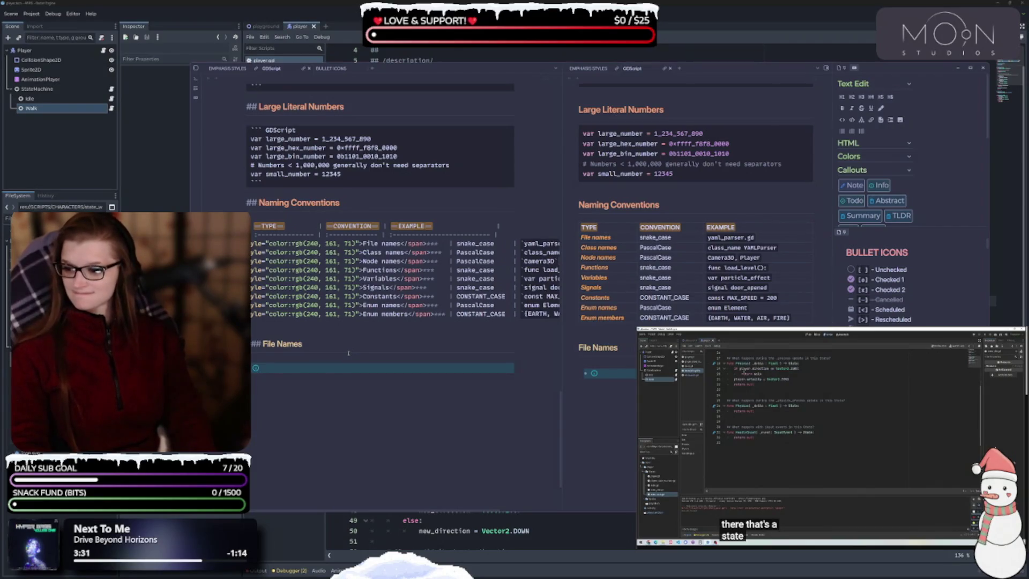
- Write the first bullet as 'File names -> snake_case'
text(snake_case )
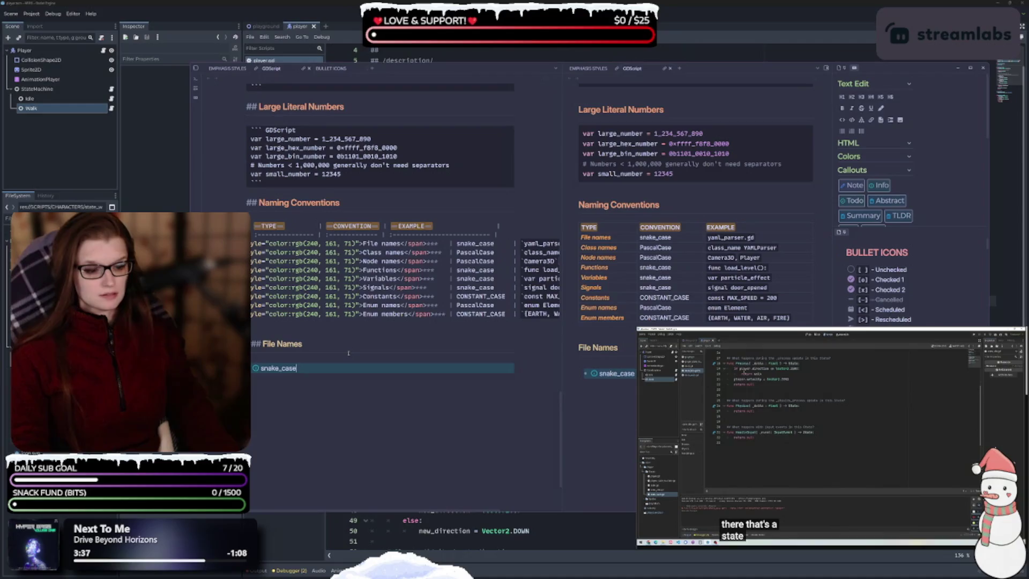
text(files names)
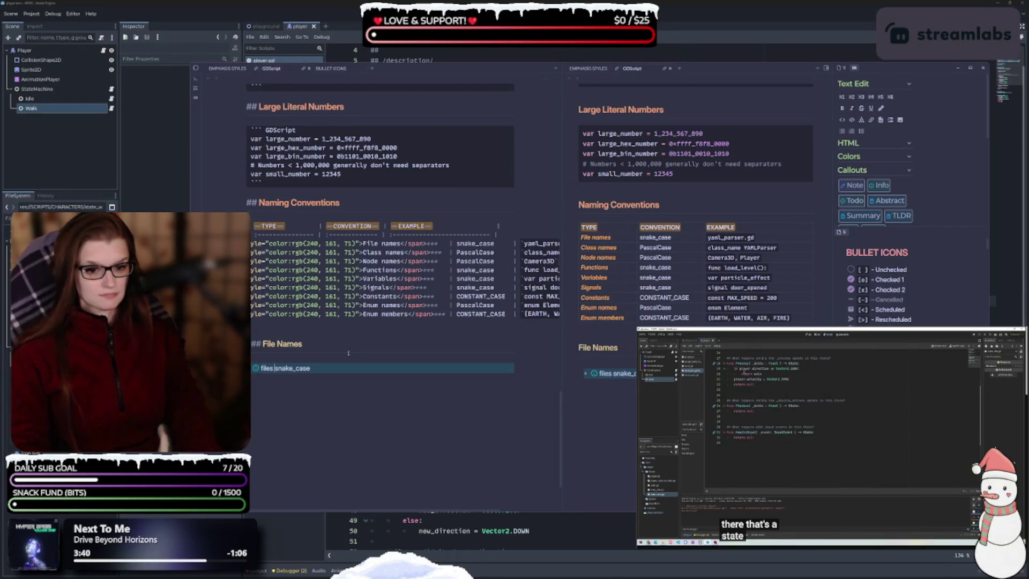
key(BackSpace)
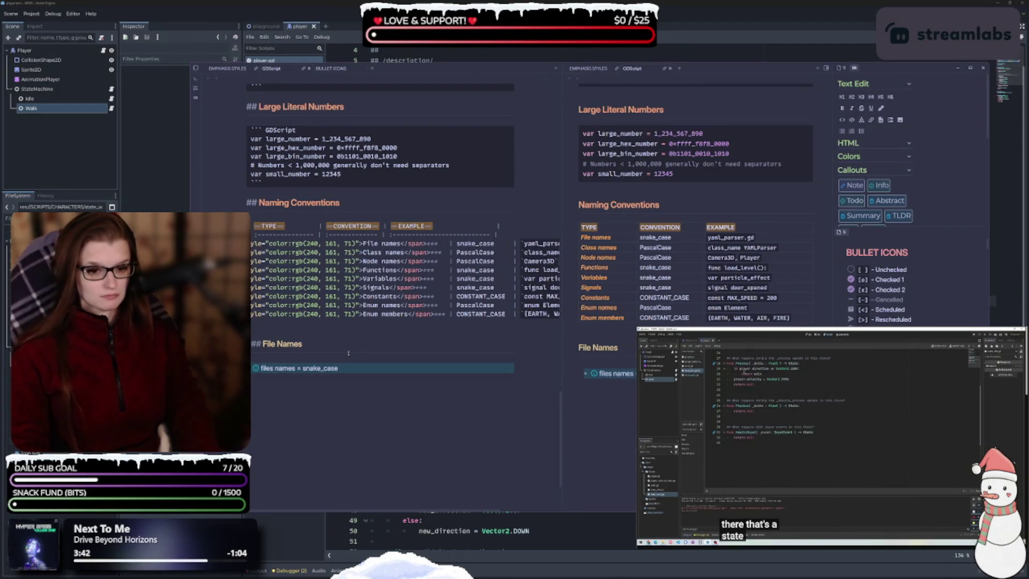
key(BackSpace)
key(BackSpace)
key(BackSpace)
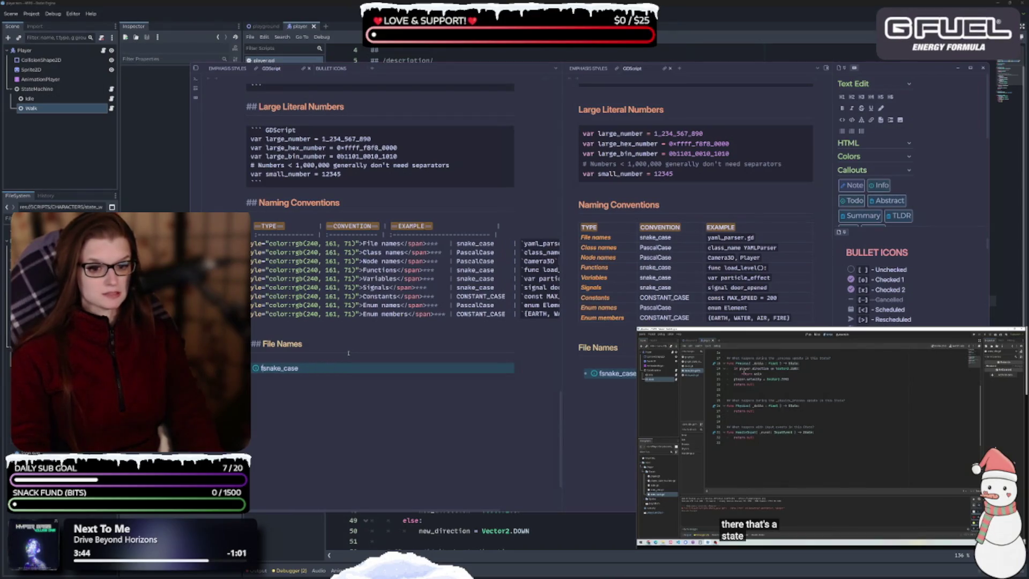
text(File nam)
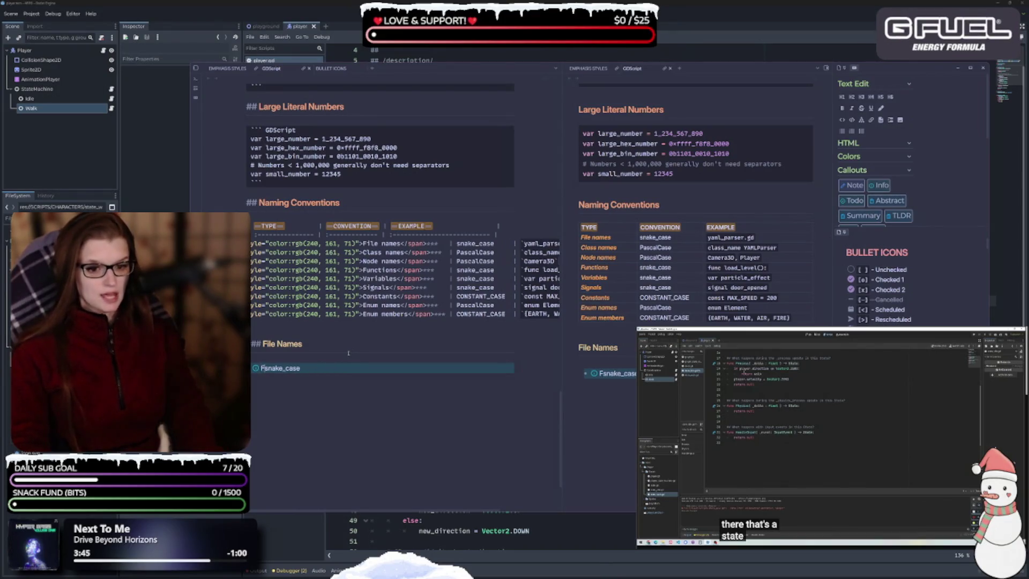
text(es -)
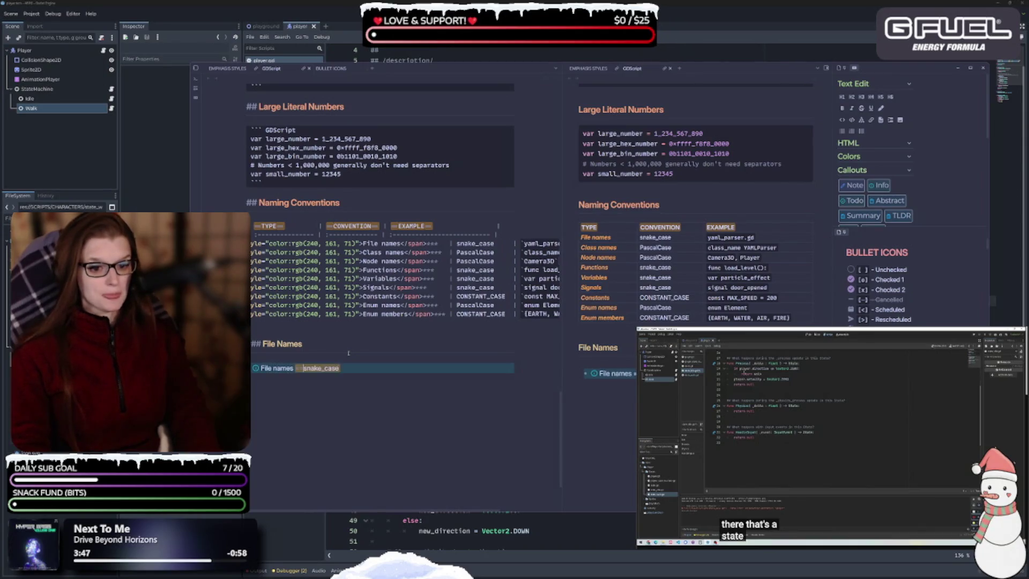
key(BackSpace)
text(=)
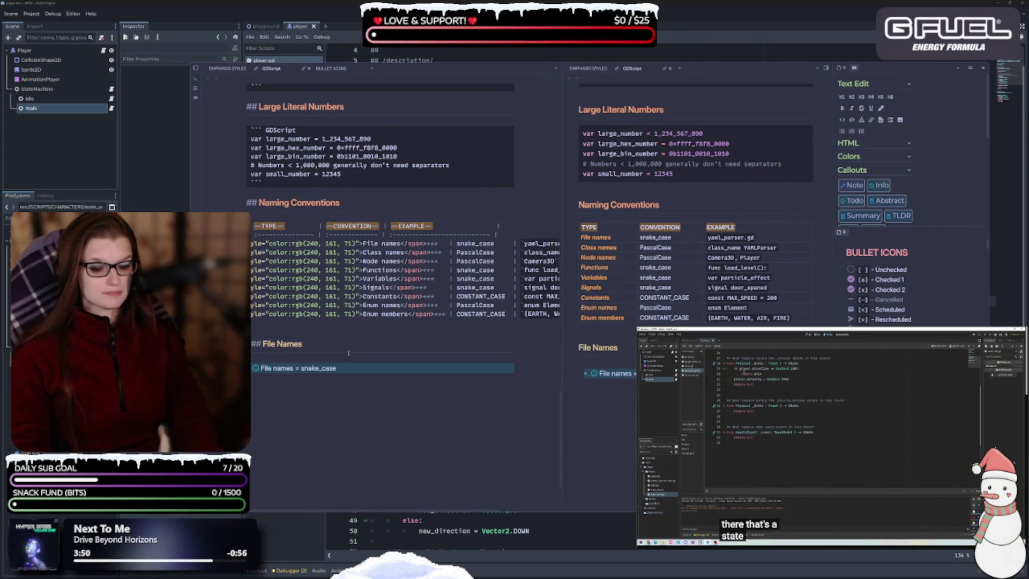
text(>)
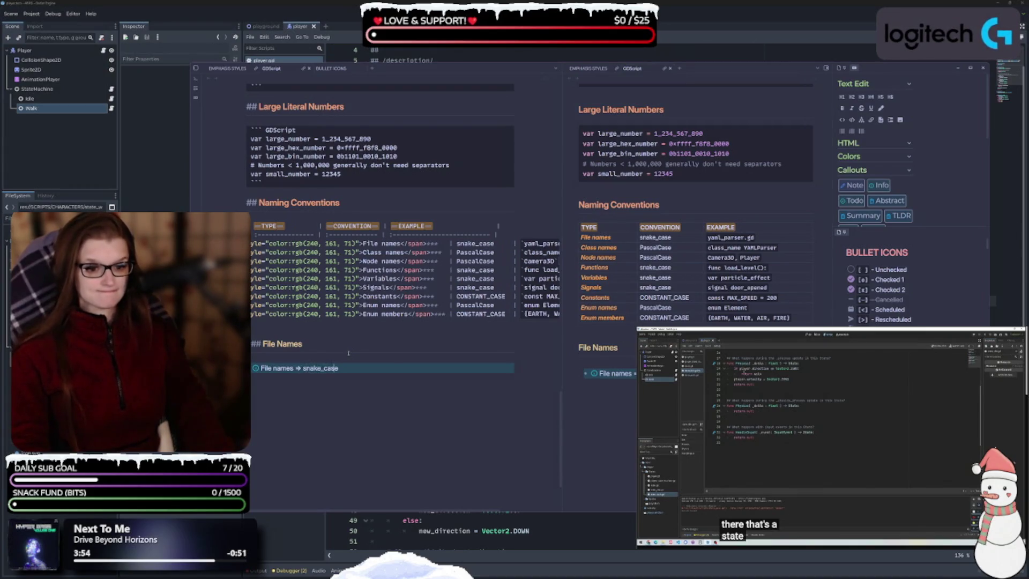
- Add the bullet 'Named classes -> convert PascalCase to snake_case', fixing the typos in 'convert'
key(Return)
text([i] Named classes)
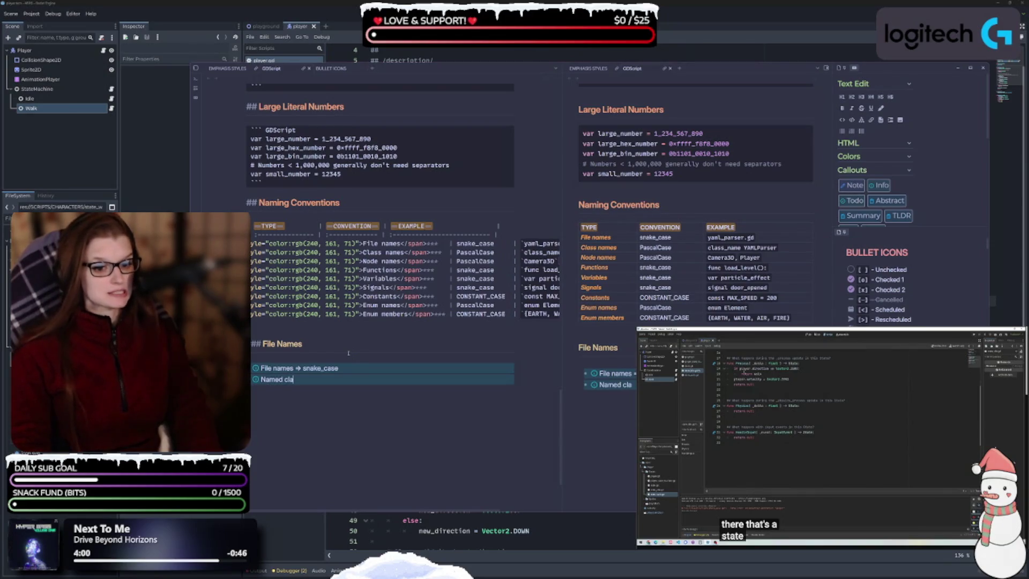
text( -> cov)
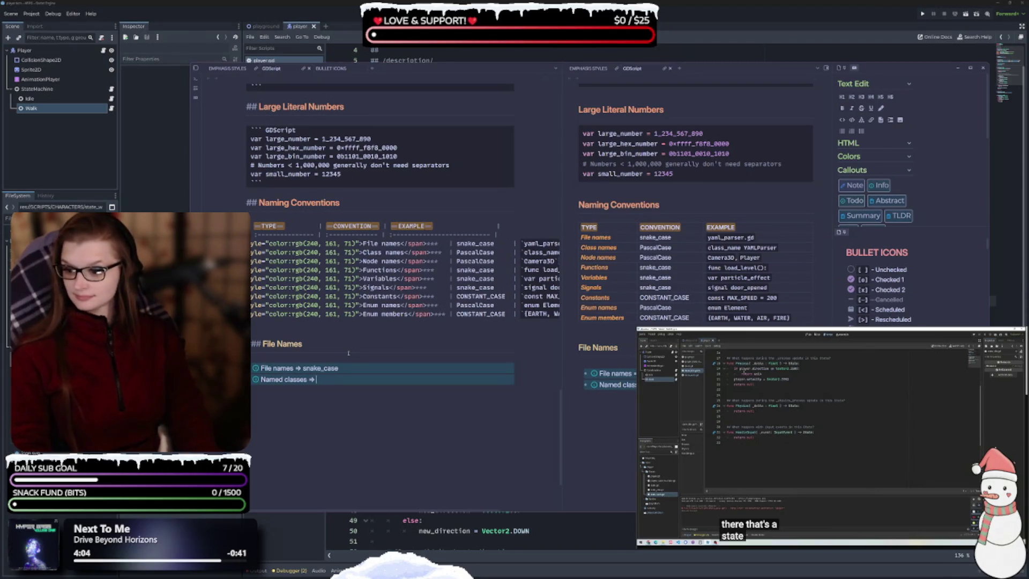
text(er)
key(BackSpace)
key(BackSpace)
key(BackSpace)
text(nve)
key(BackSpace)
key(BackSpace)
key(BackSpace)
text(vert)
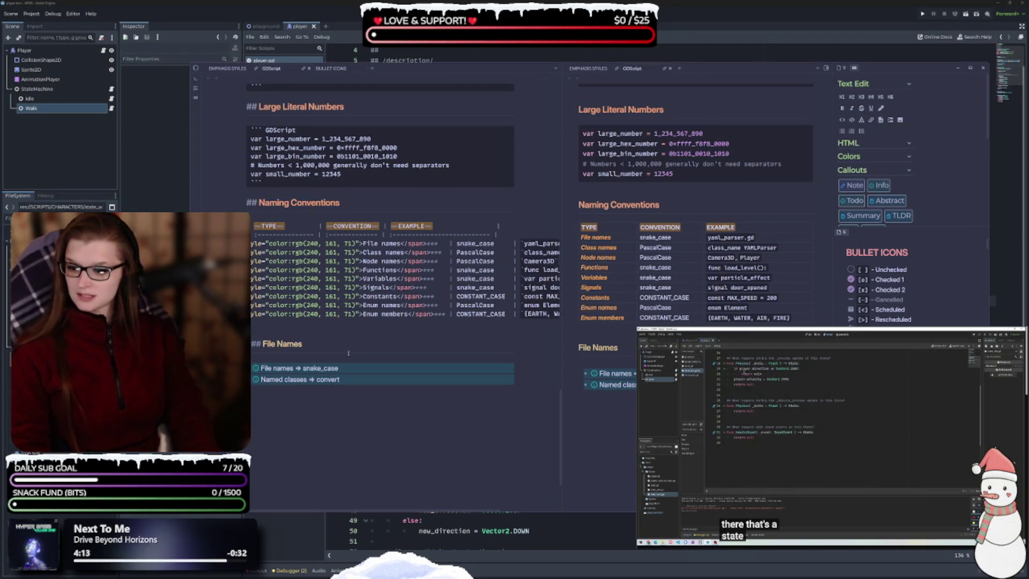
text(PascalCase)
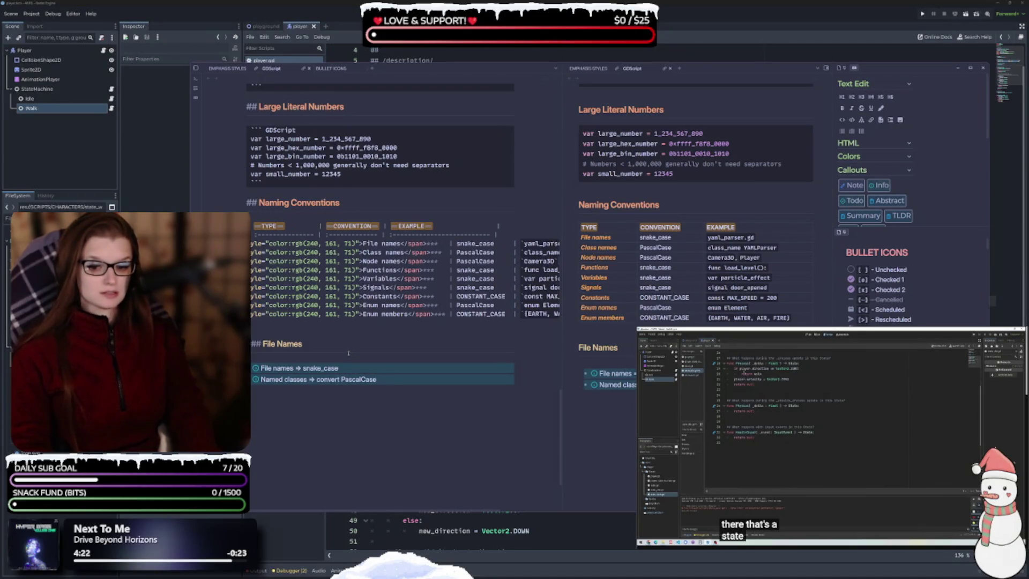
text(o snake_case)
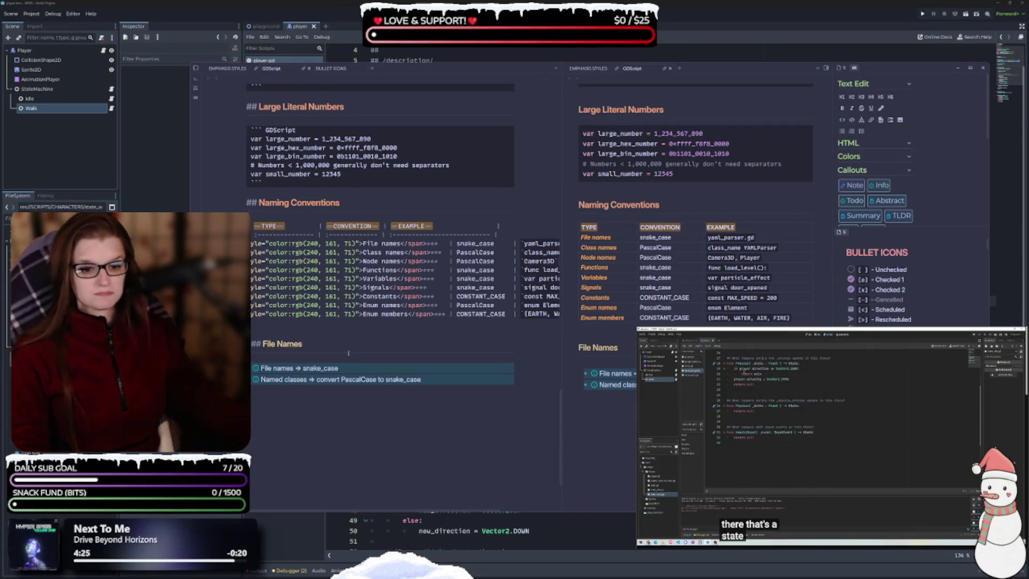
- Make snake_case in the File names bullet inline code and select PascalCase
double_click(321, 368)
text(`)
double_click(357, 379)
- Wrap PascalCase and the final snake_case in the Named classes bullet as inline code
text(`)
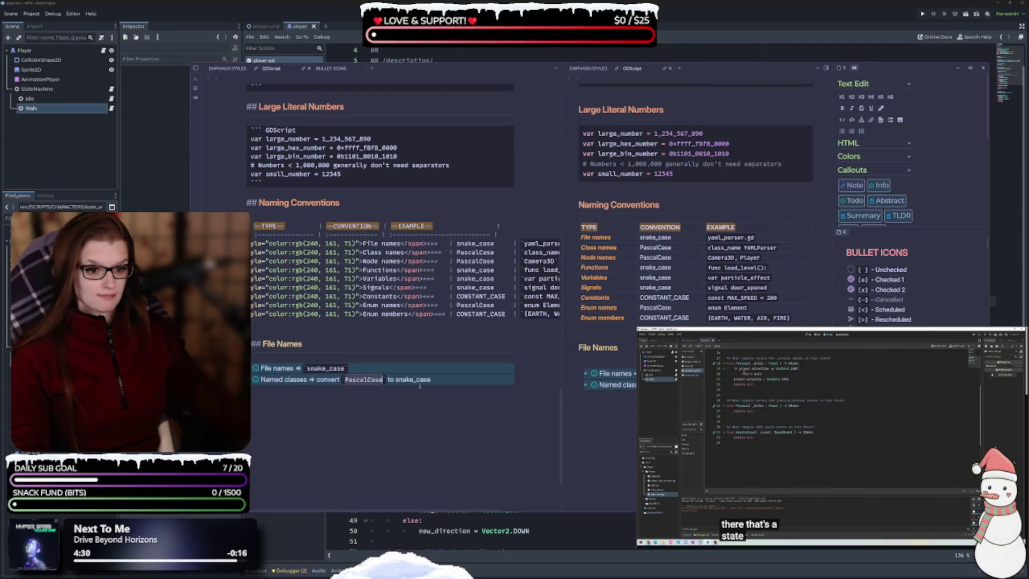
double_click(412, 379)
text(`)
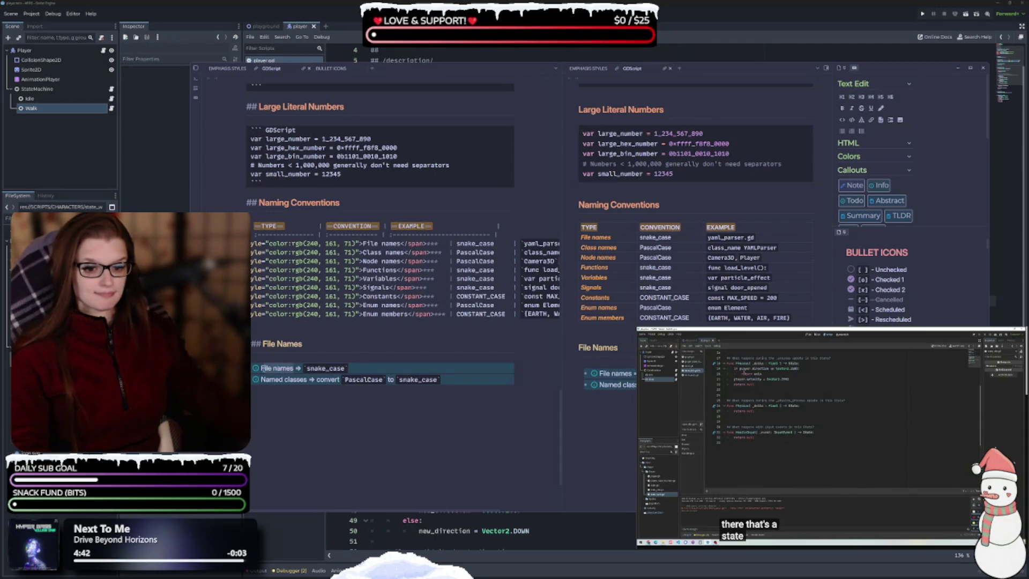
- Below the bullets, insert a GDScript block with the weapon.gd example (class_name Weapon, extends Node)
click(276, 368)
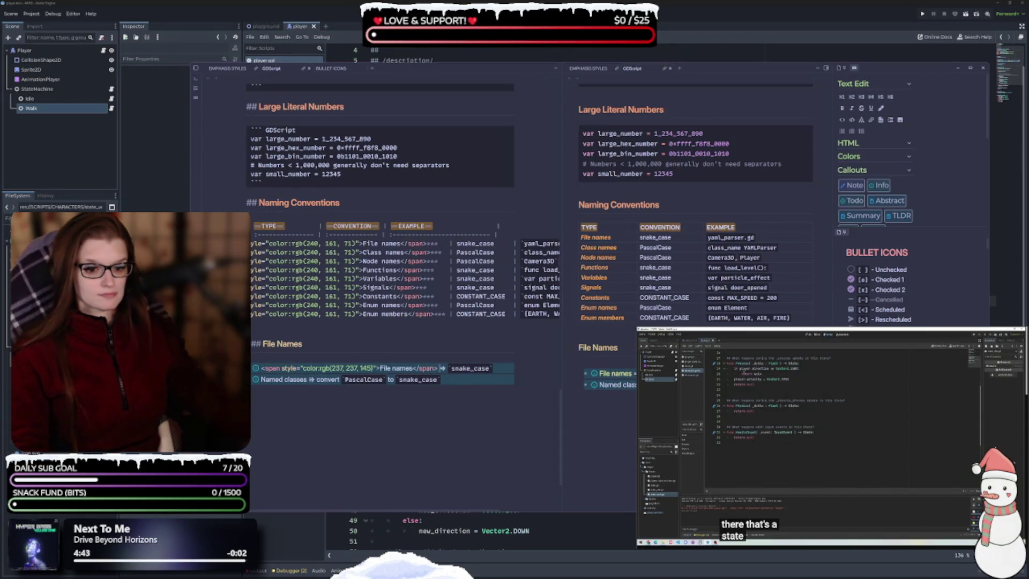
key(Down)
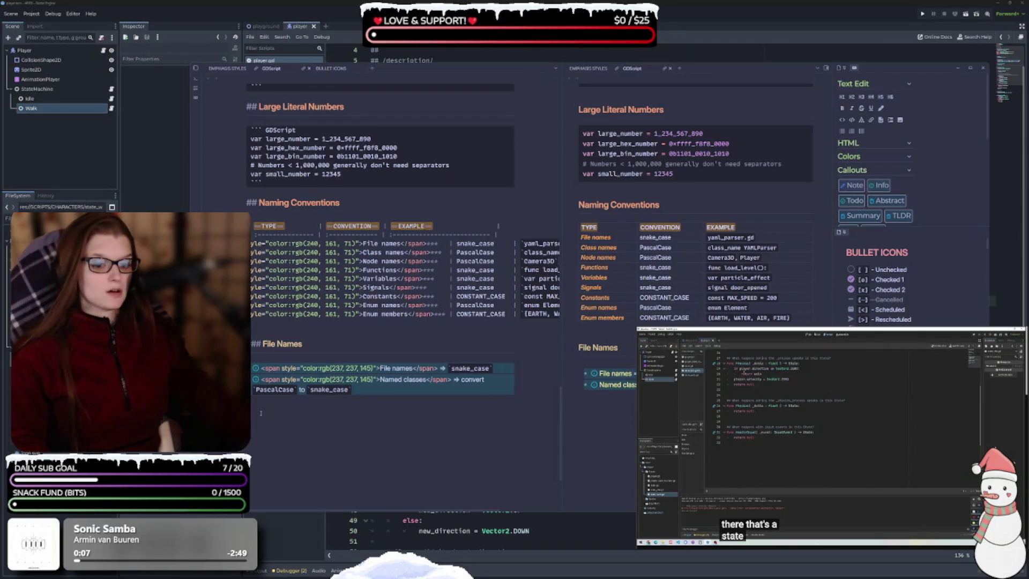
text(``` GDScript  ```)
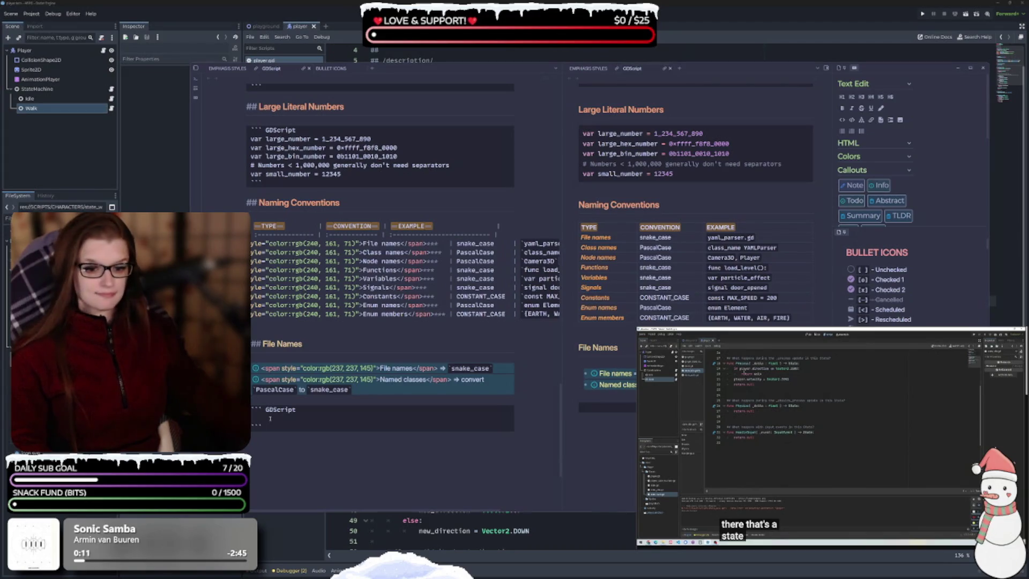
text(# This file should be saved as `weapon.gd`. class_name Weapon extends Node)
- Add the yaml_parser.gd example (class_name YAMLParser, extends Object) and drop the trailing period after weapon.gd
scroll(381, 268, down, 1)
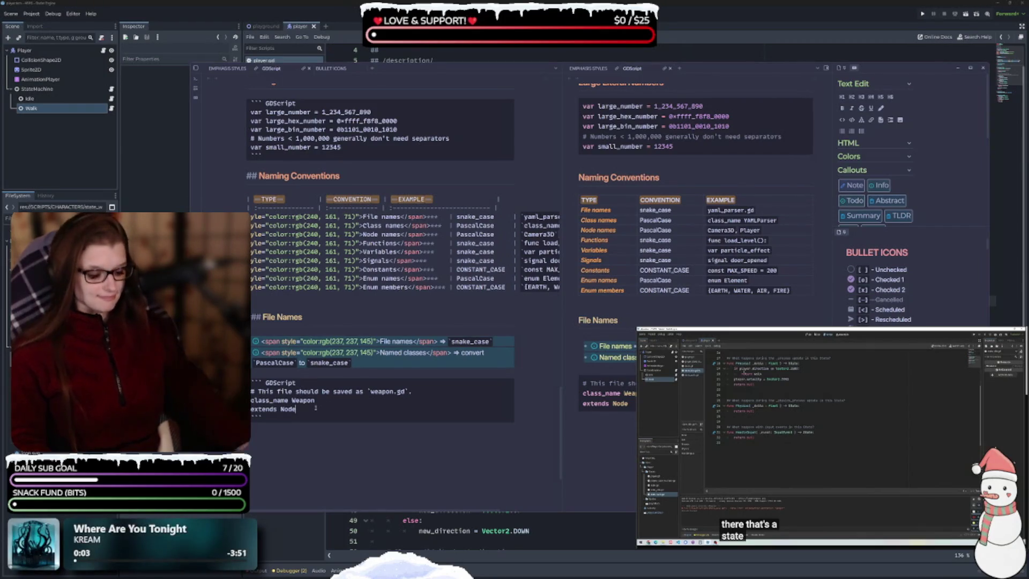
text(# This file should be saved as `yaml_parser.gd`. class_name YAMLParser extends Object)
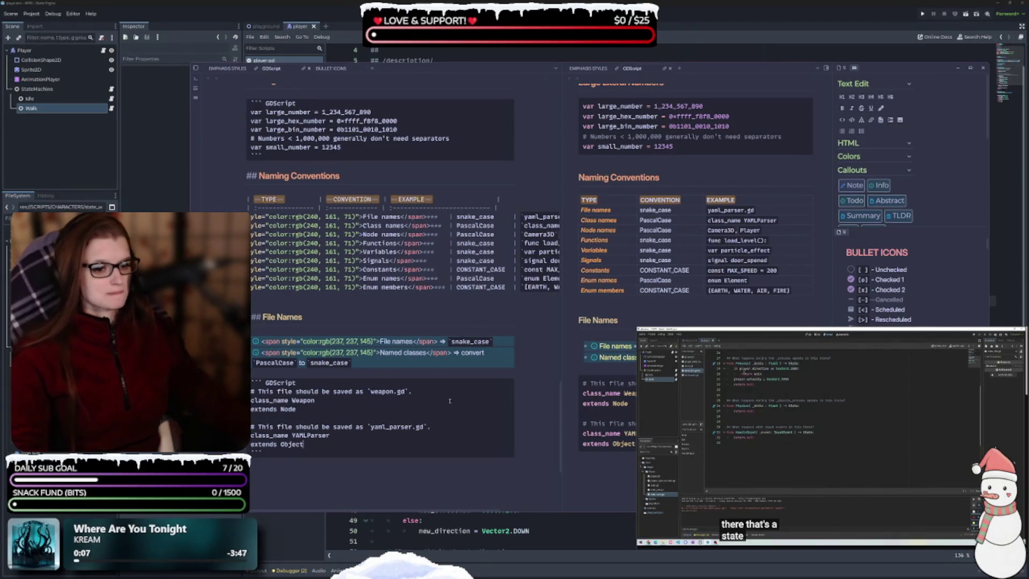
key(Up)
key(Up)
key(Up)
key(End)
key(BackSpace)
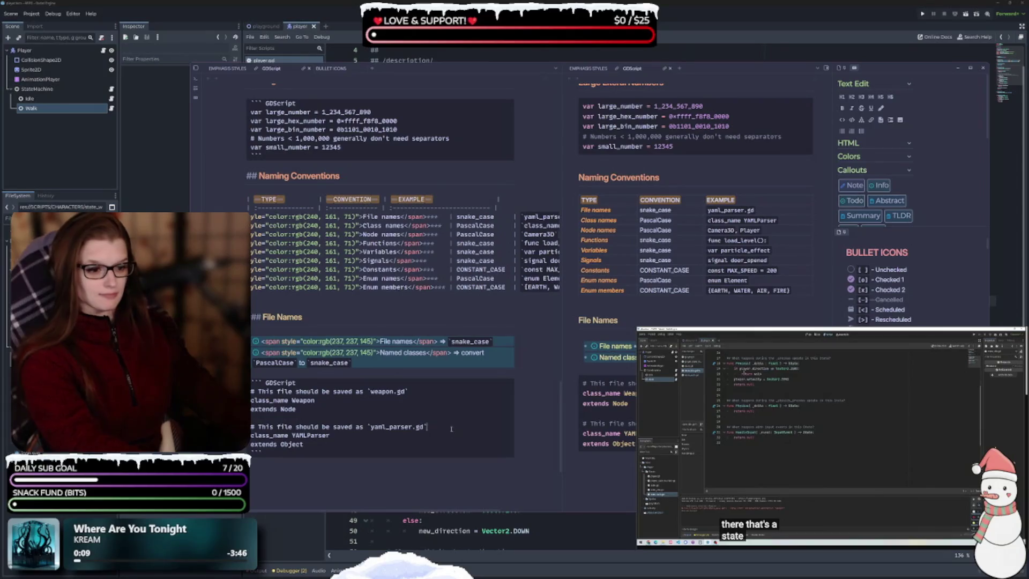
scroll(393, 436, down, 3)
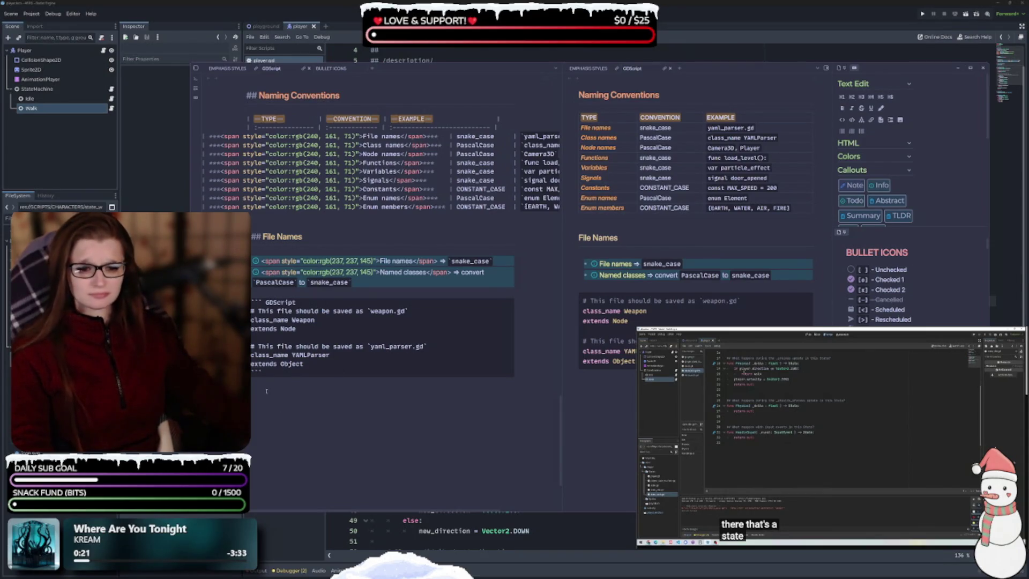
- Add the headings '## Classes and Nodes', '## Functions and Variables' and '### Signals'
text(## Classes)
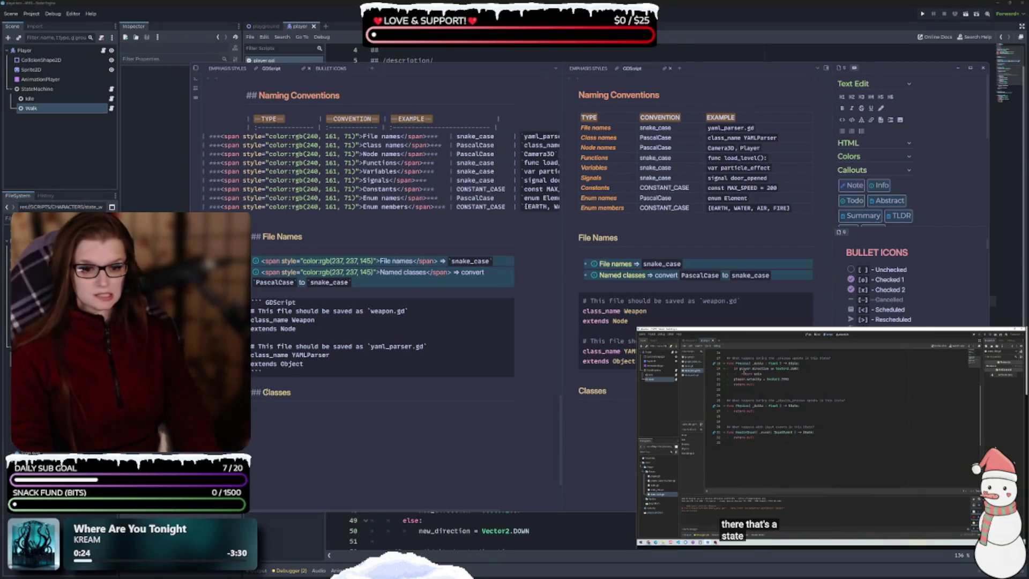
text( and)
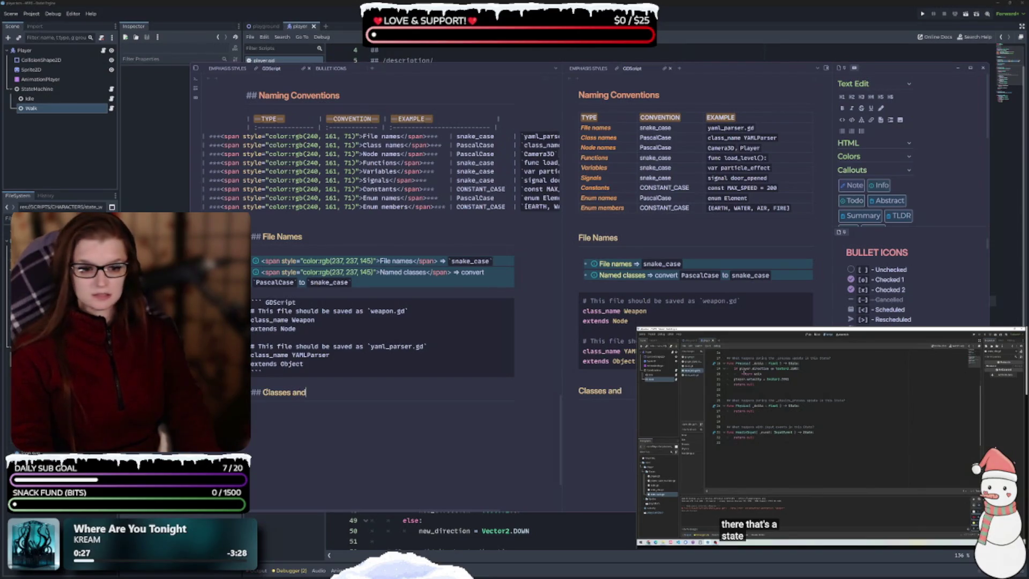
key(BackSpace)
key(BackSpace)
key(BackSpace)
text(&)
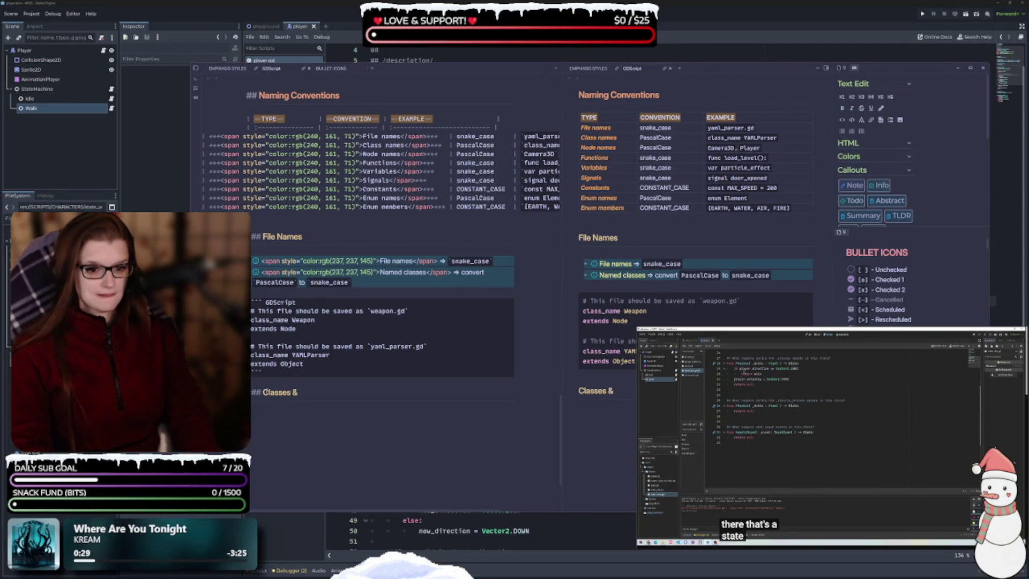
key(BackSpace)
text(and Nodes)
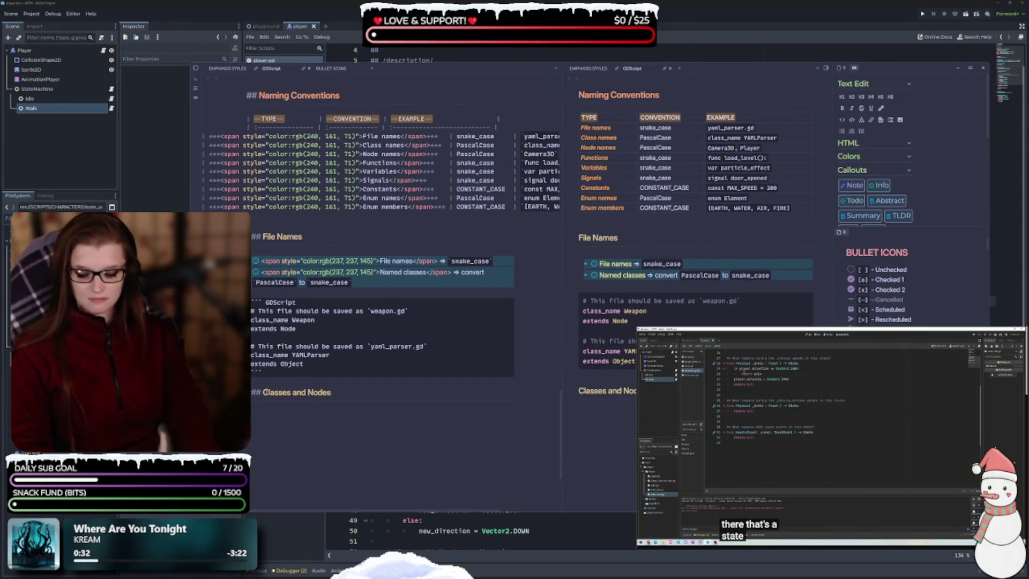
key(Return)
key(Return)
text(## Fun)
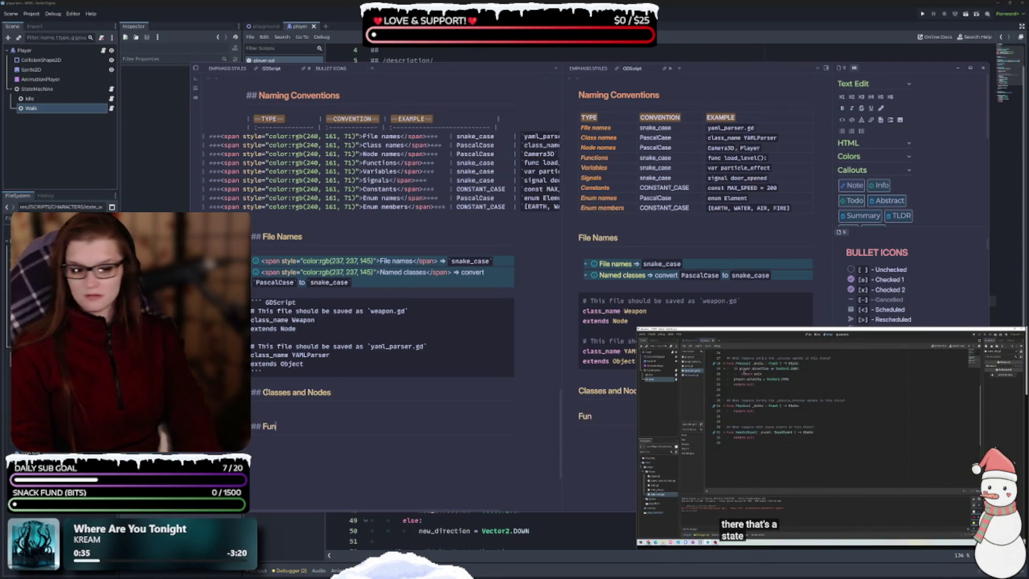
text(ctions and V)
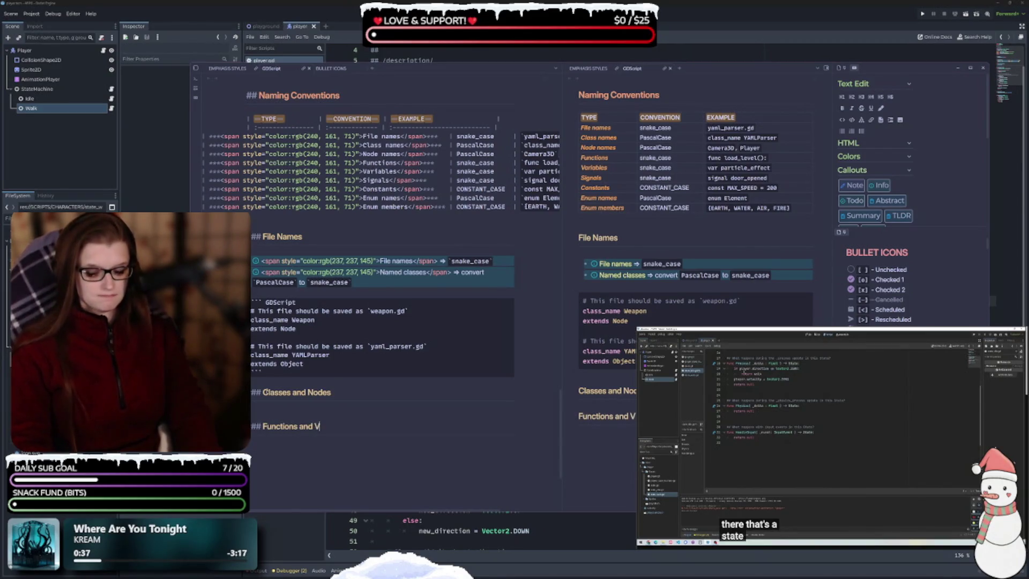
text(ariables)
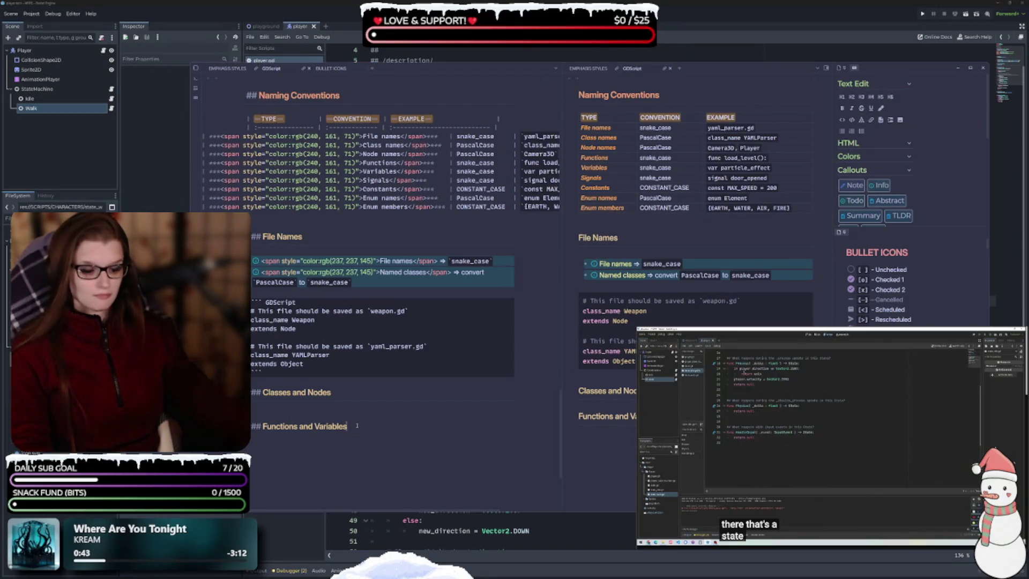
key(Return)
text(### Signals)
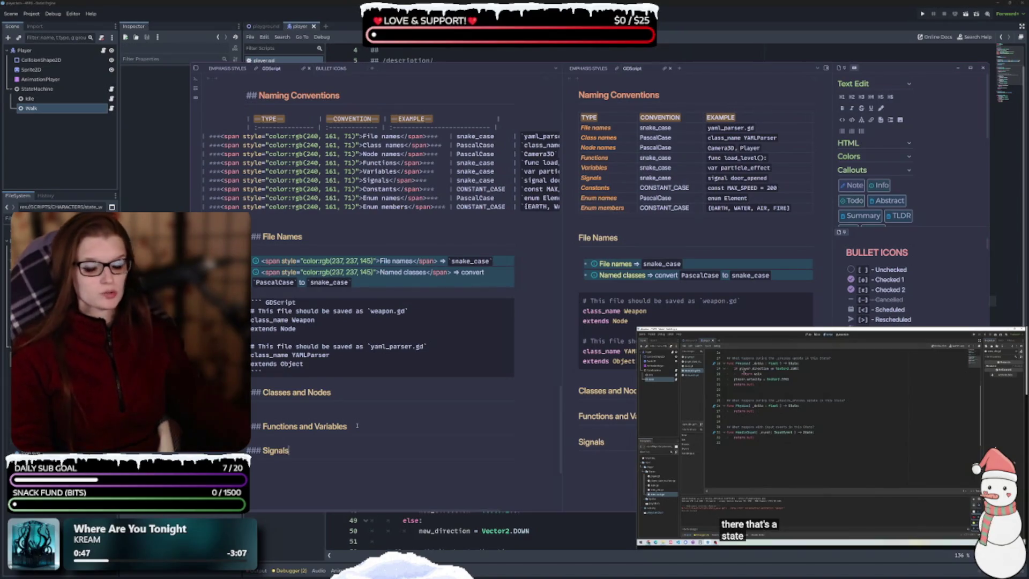
- Insert empty GDScript blocks under Classes and Nodes and Functions and Variables, undoing a stray paste
click(287, 442)
key(Return)
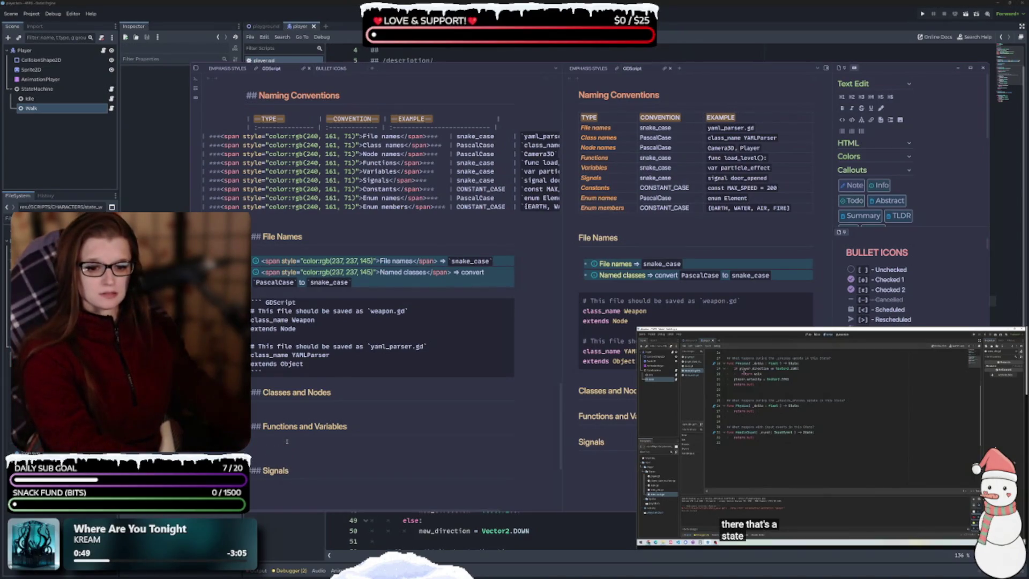
key(ctrl+v)
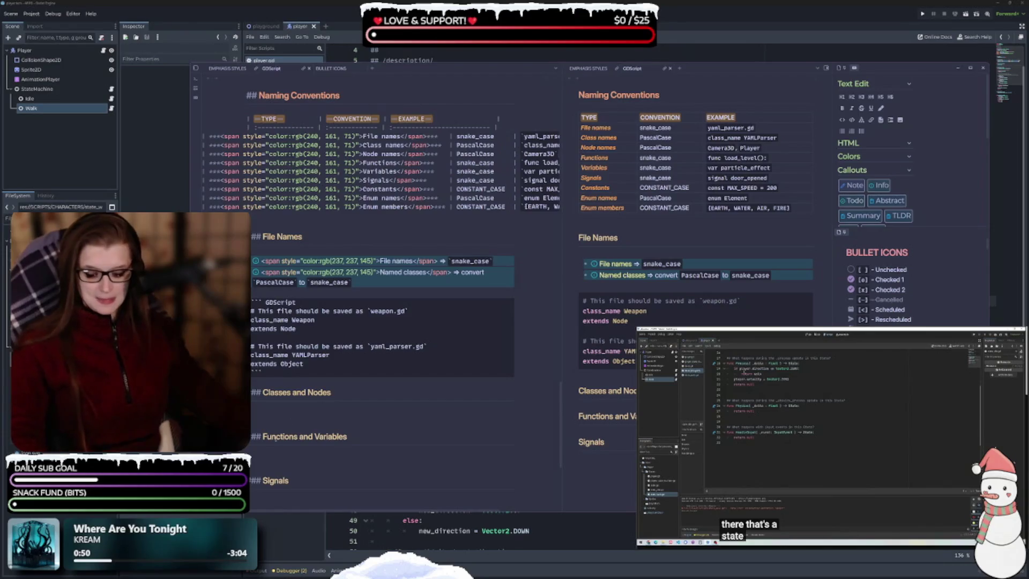
key(ctrl+z)
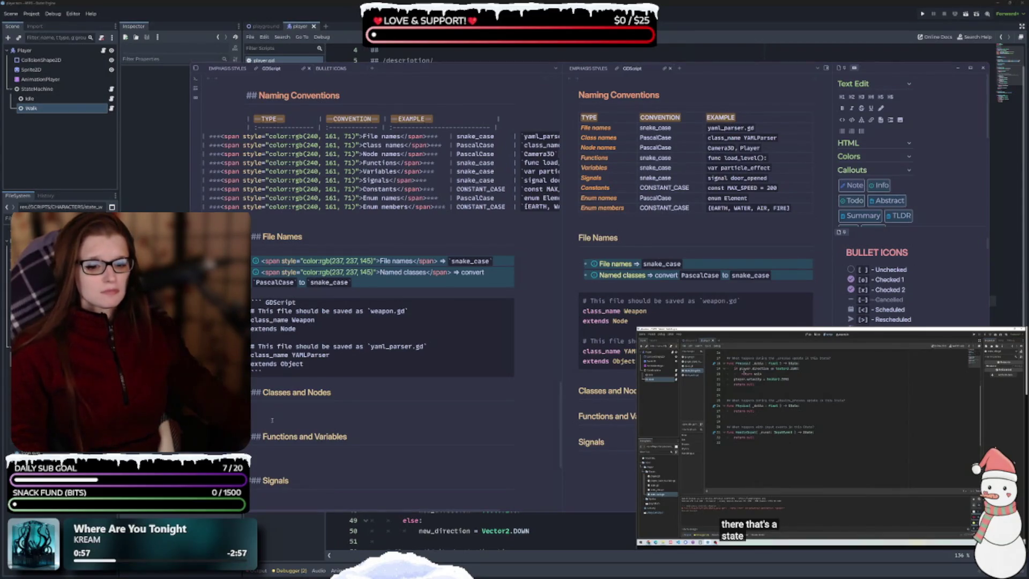
text(``` GDScript  ```)
key(ctrl+v)
scroll(265, 466, down, 2)
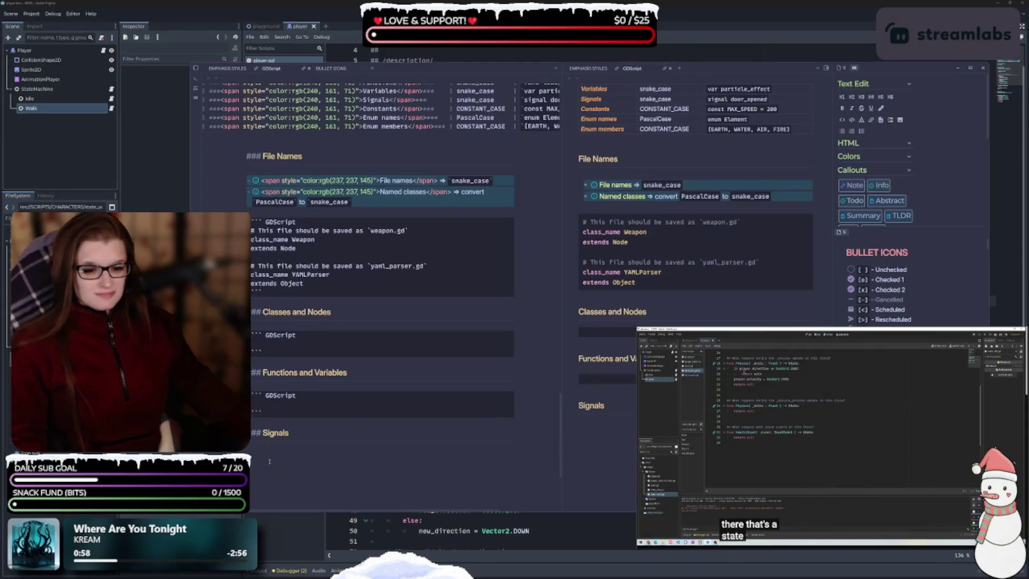
key(ctrl+v)
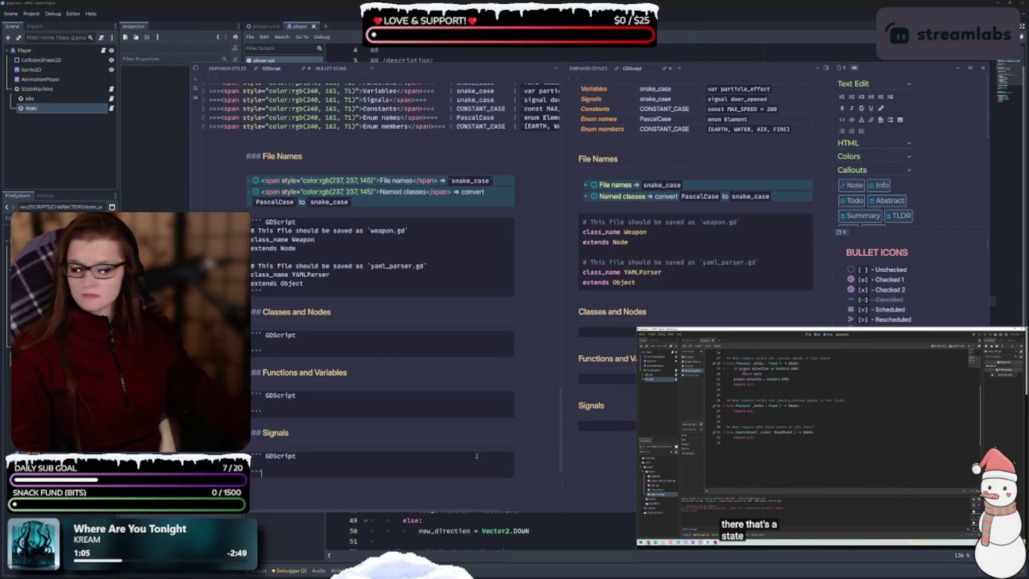
click(293, 327)
key(Return)
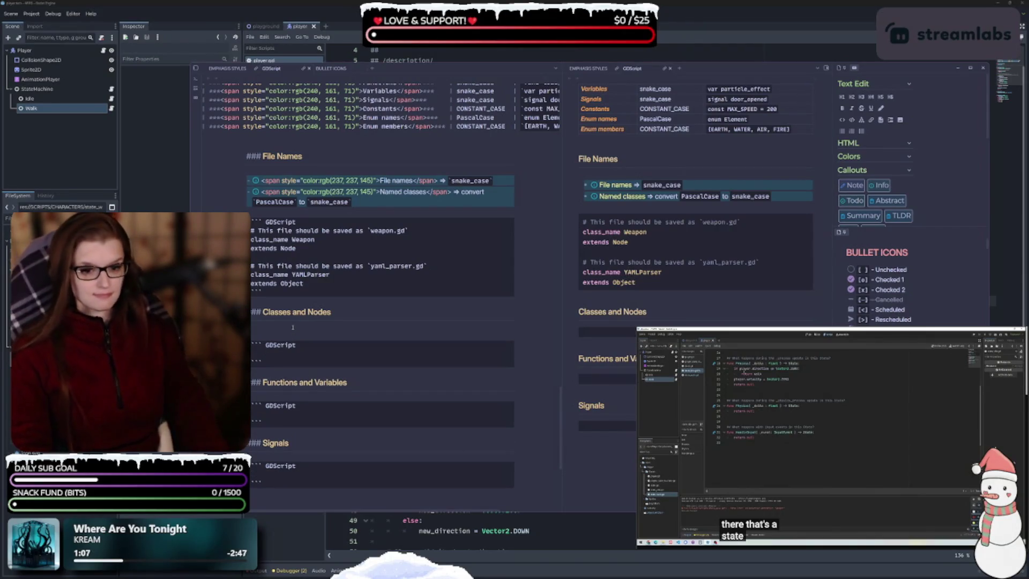
- Add an empty bullet under Classes and Nodes, clearing the stray @ characters
key(Return)
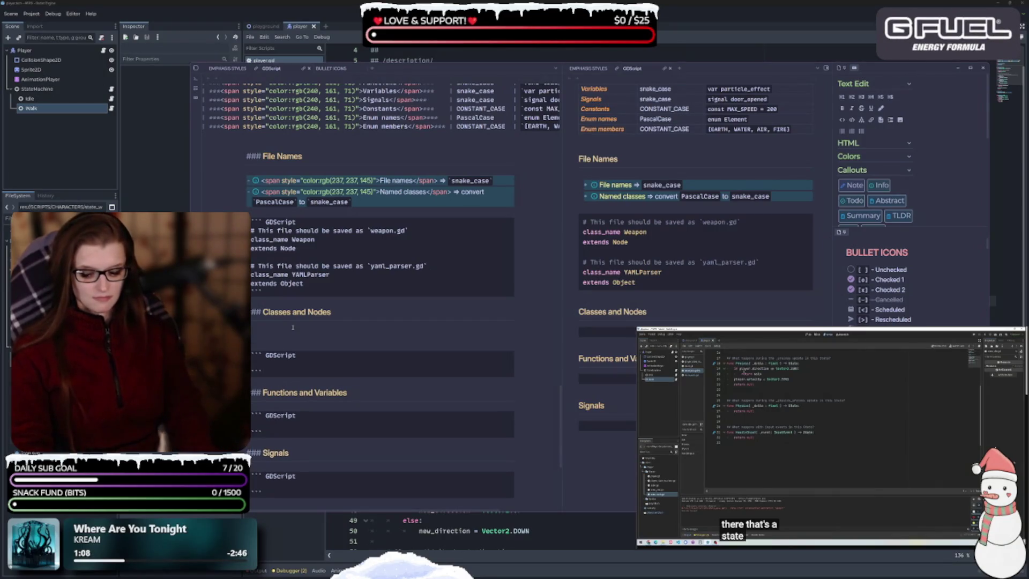
text(@)
key(BackSpace)
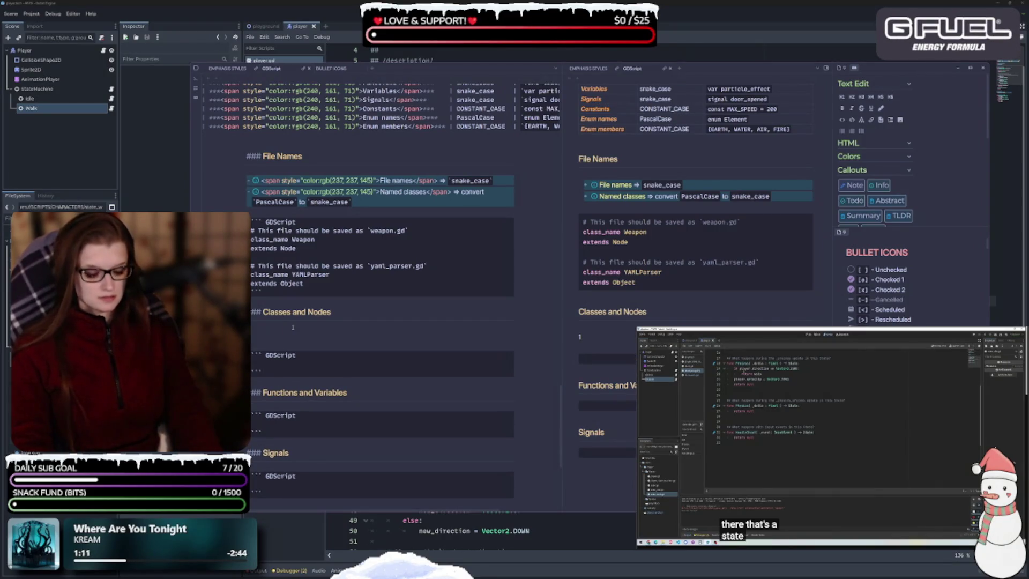
text(- )
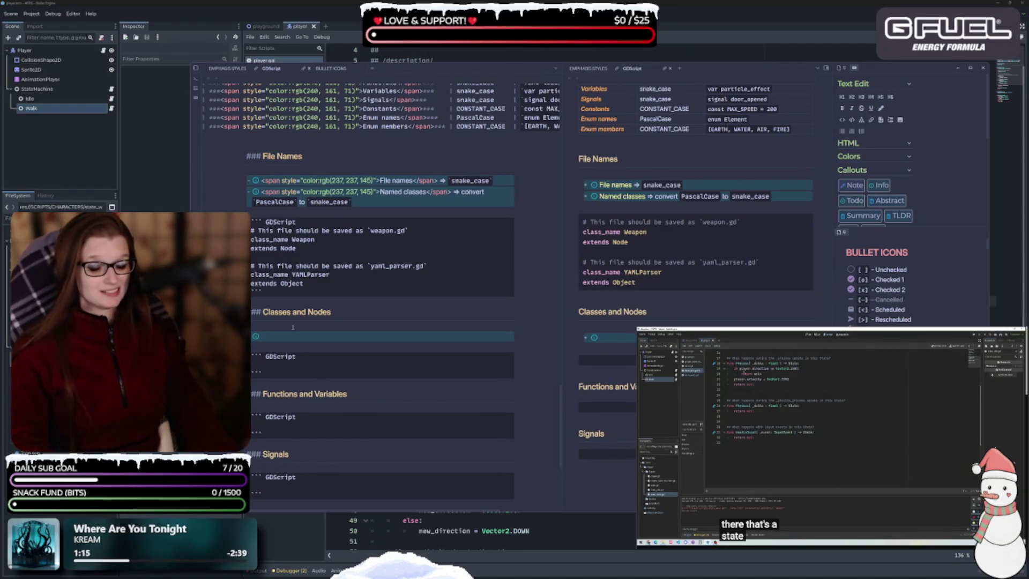
text(@)
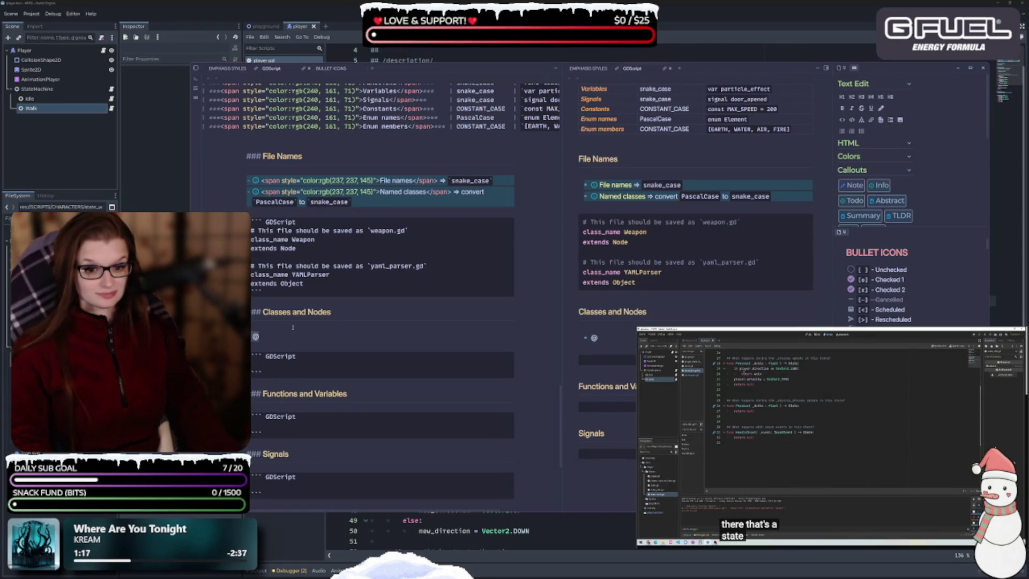
key(BackSpace)
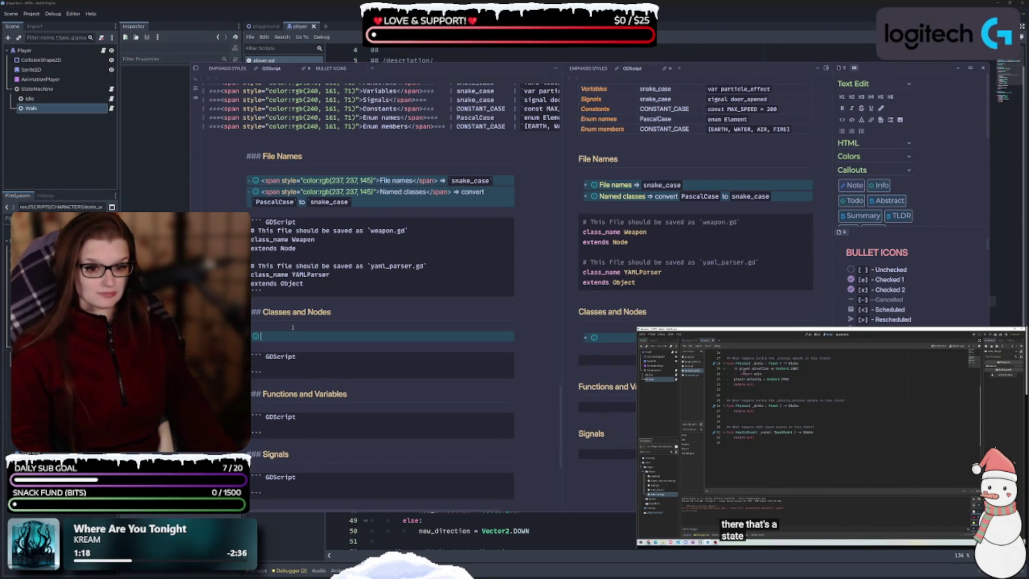
- Add callout bullets under Functions and Variables and Signals, then start typing PascalCase under Classes and Nodes
key(Down)
key(Down)
key(Down)
key(ctrl+v)
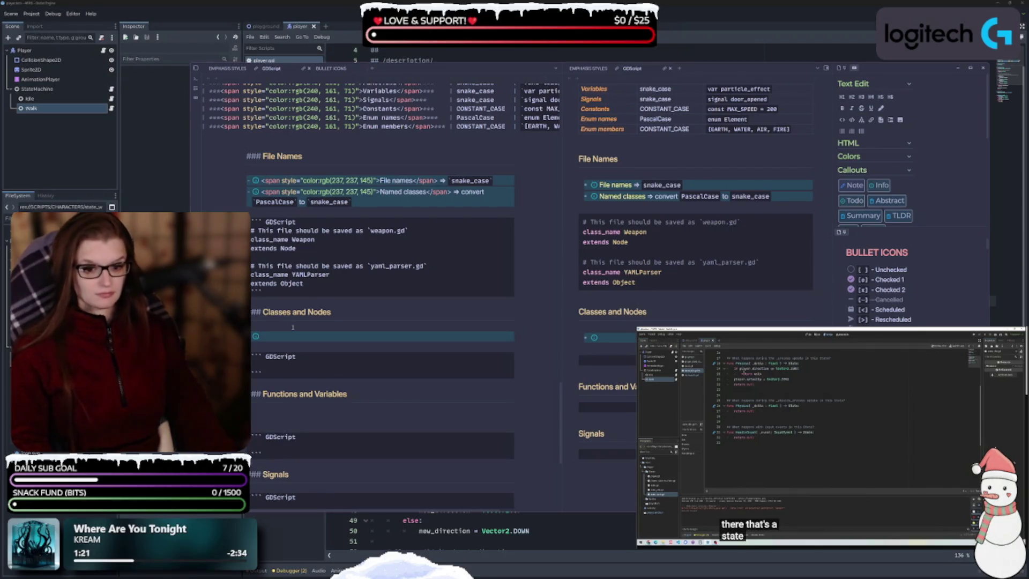
key(Delete)
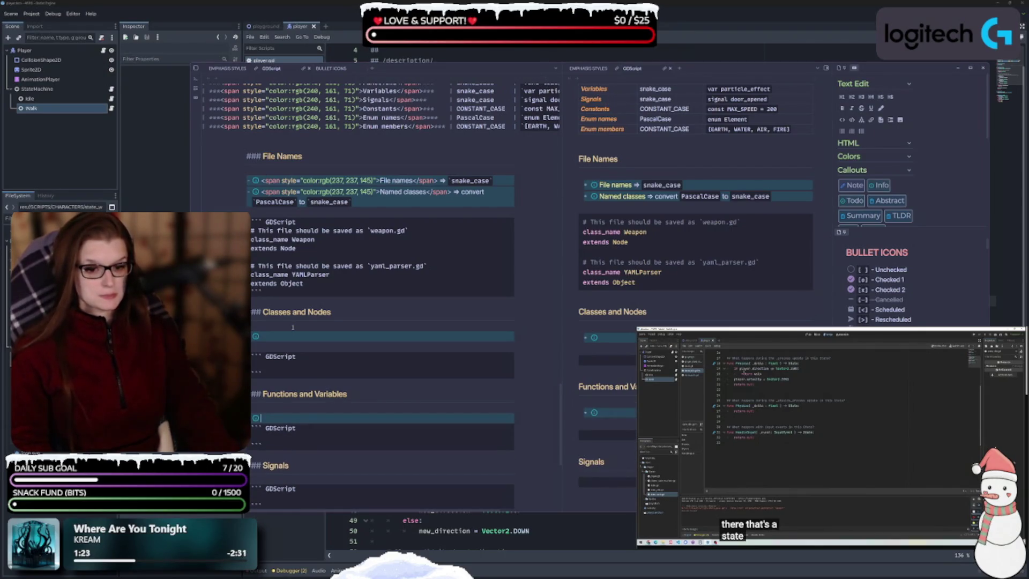
key(ctrl+z)
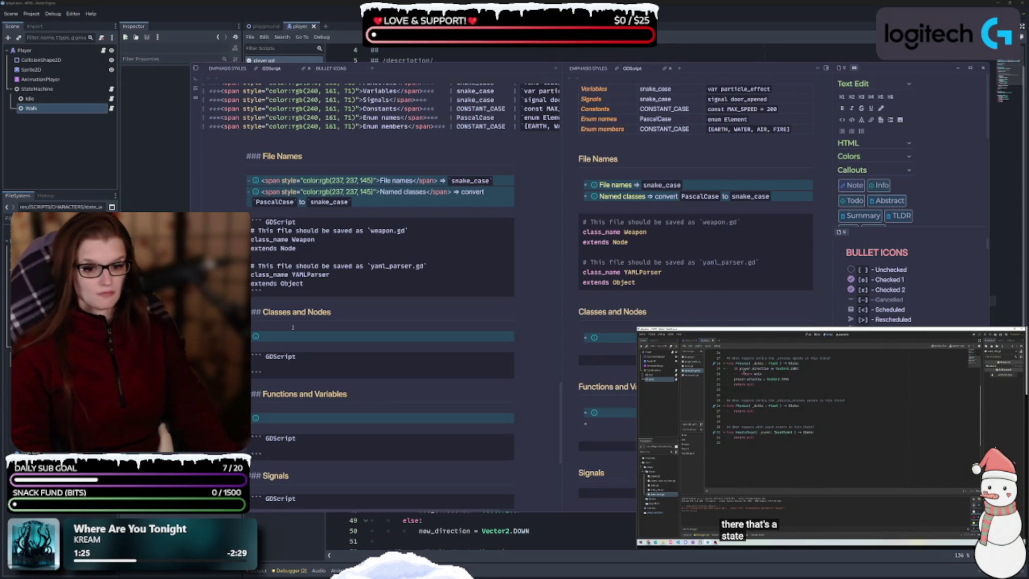
key(Down)
key(Down)
key(Down)
key(ctrl+v)
scroll(280, 414, down, 3)
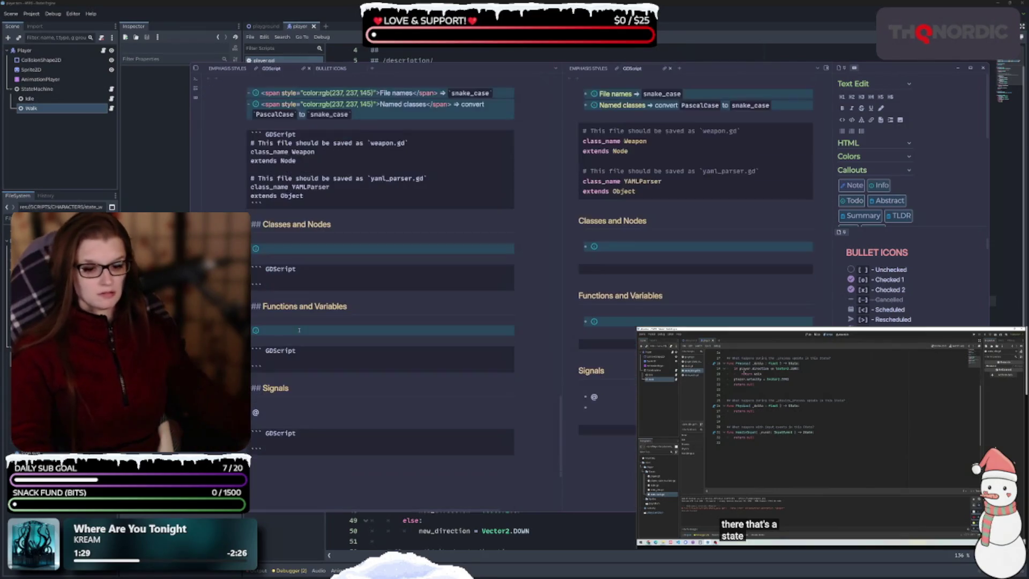
click(280, 247)
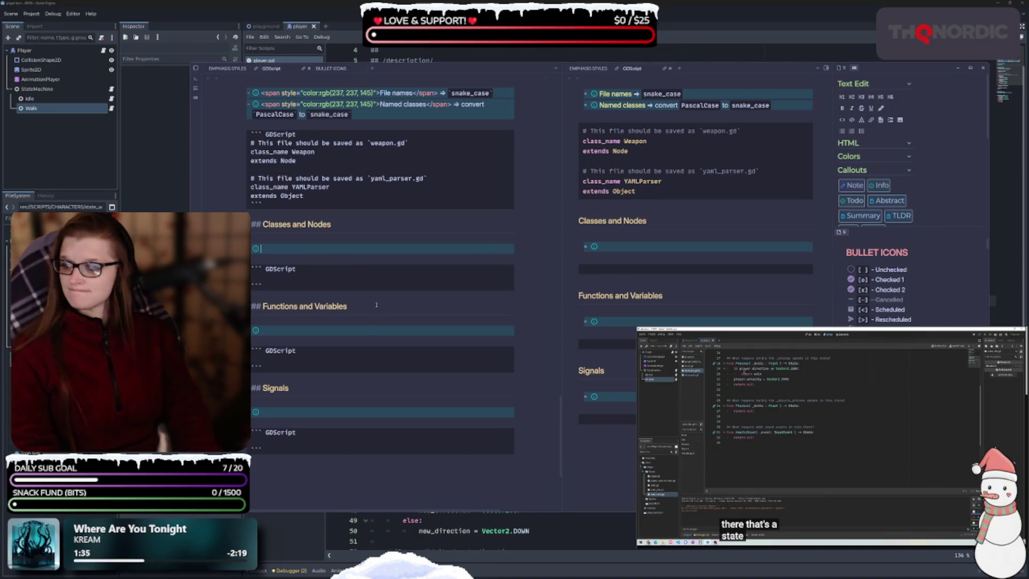
text("Pascal)
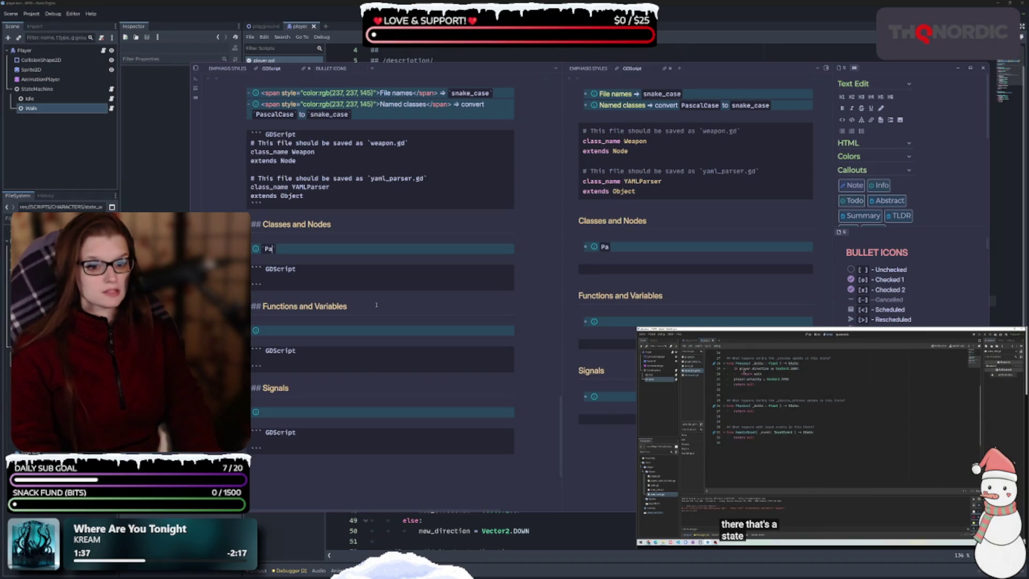
text(Case)
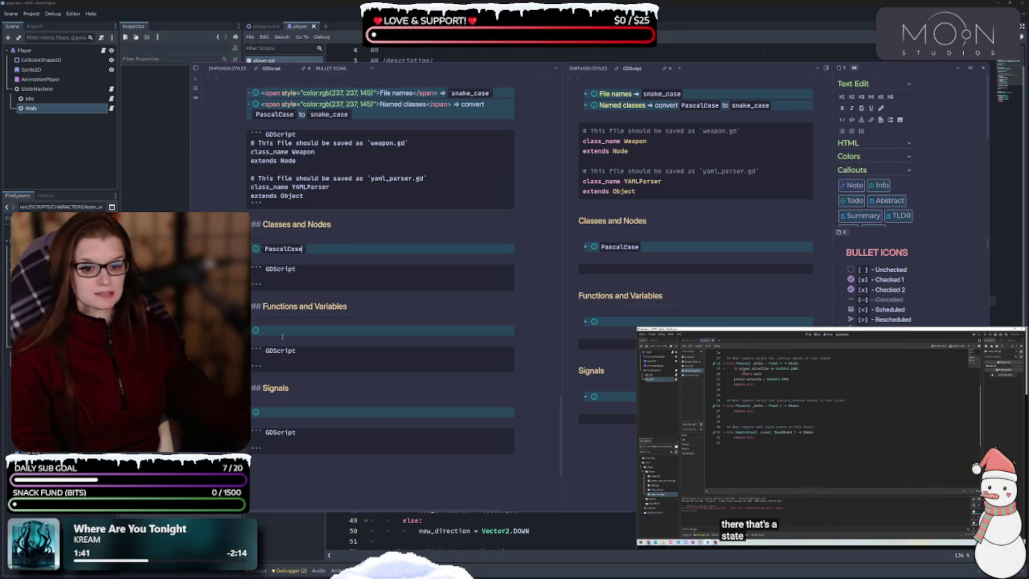
- Enter `snake_case` in the Functions and Variables bullet and clear the stray backticks under Signals
click(282, 330)
text(`)
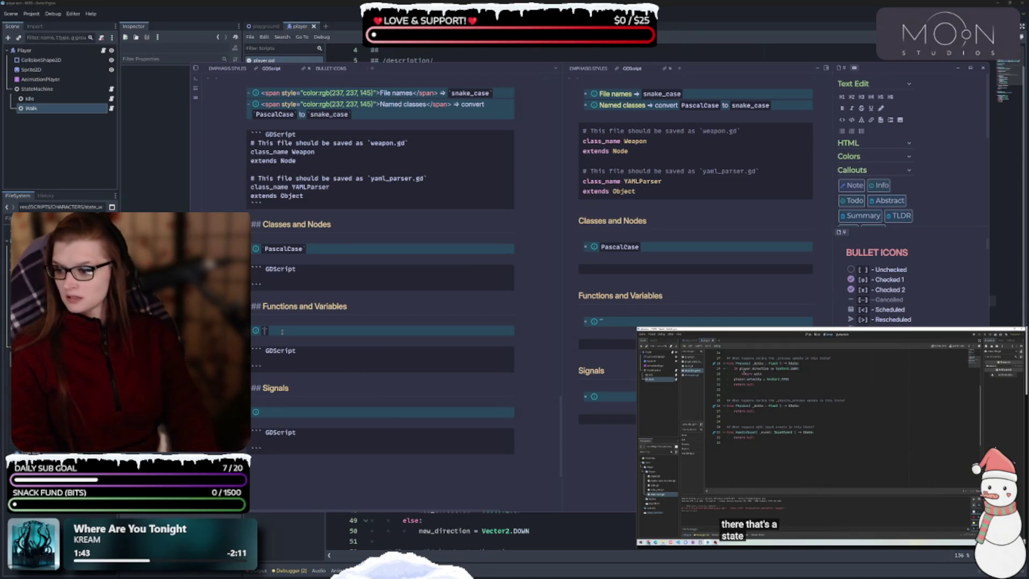
text(snake_case)
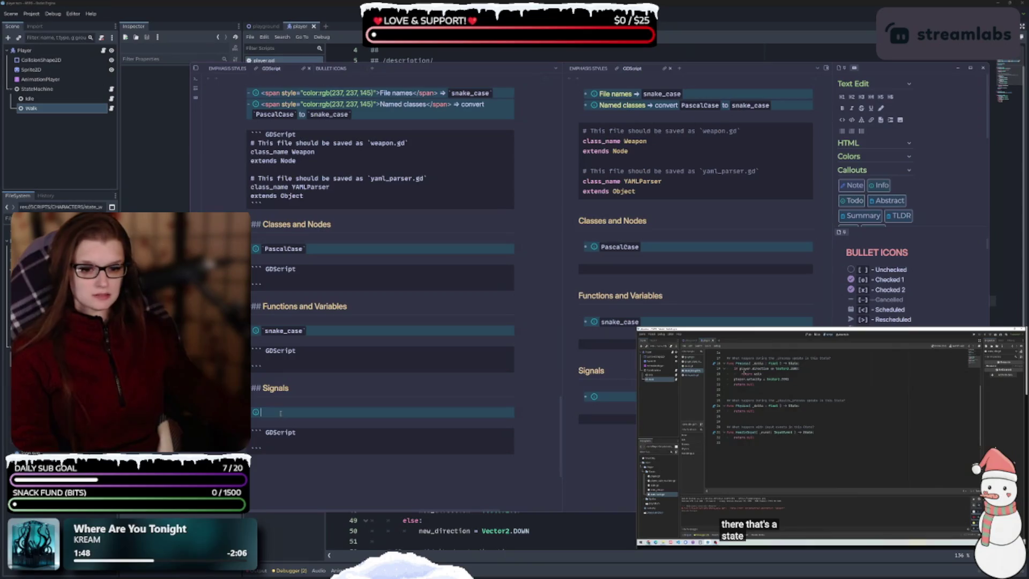
text(`)
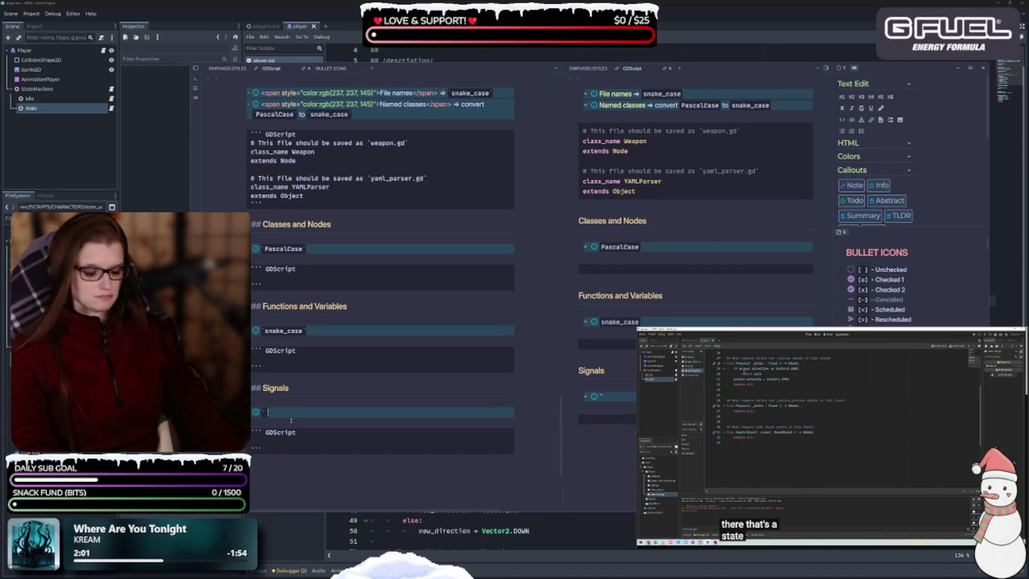
key(BackSpace)
key(BackSpace)
scroll(291, 328, up, 2)
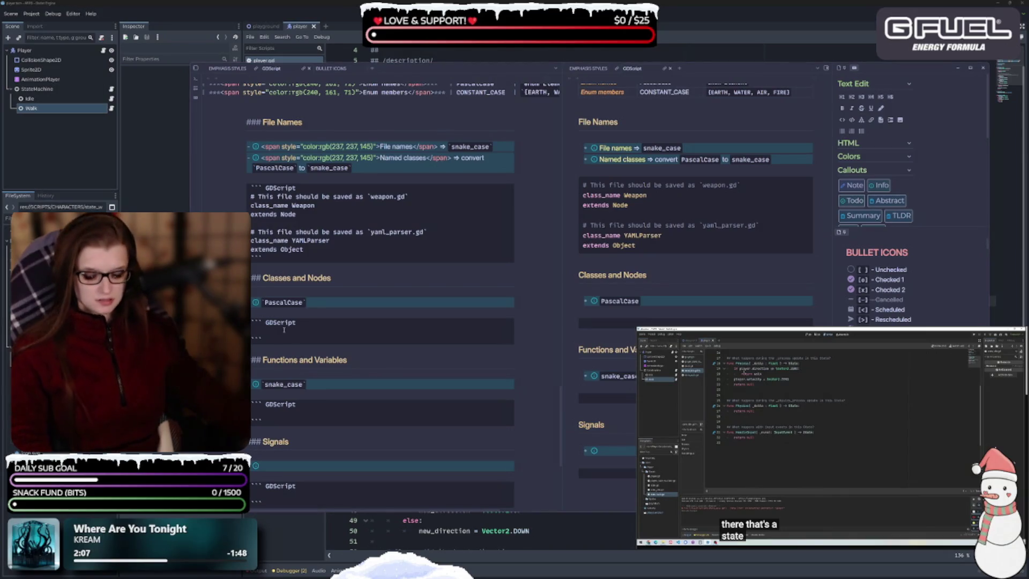
- Add extends CharacterBody3D and the Weapon preload constant with a '# PascalCase for…' comment
text(extends CharacterBody3D)
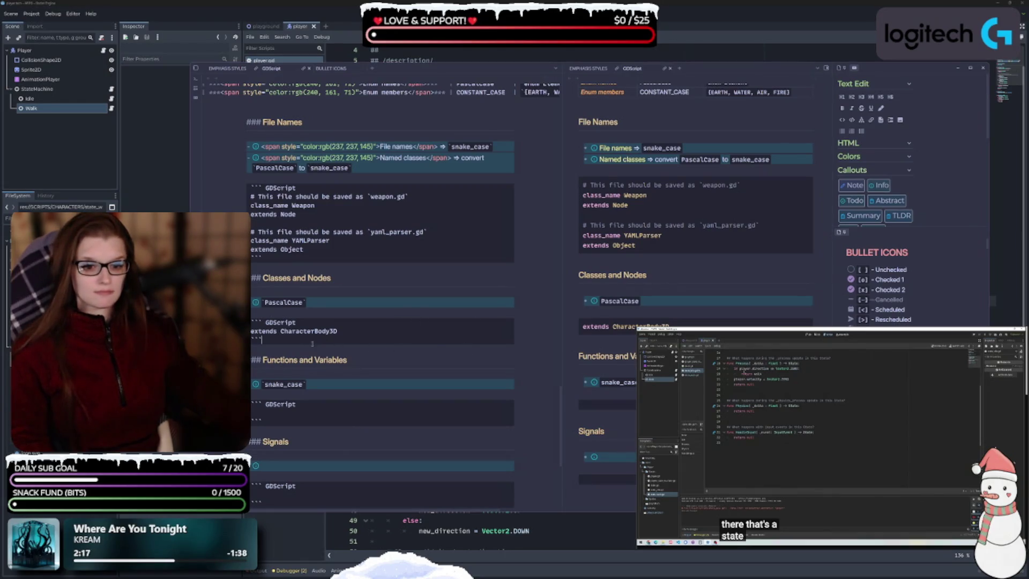
click(425, 340)
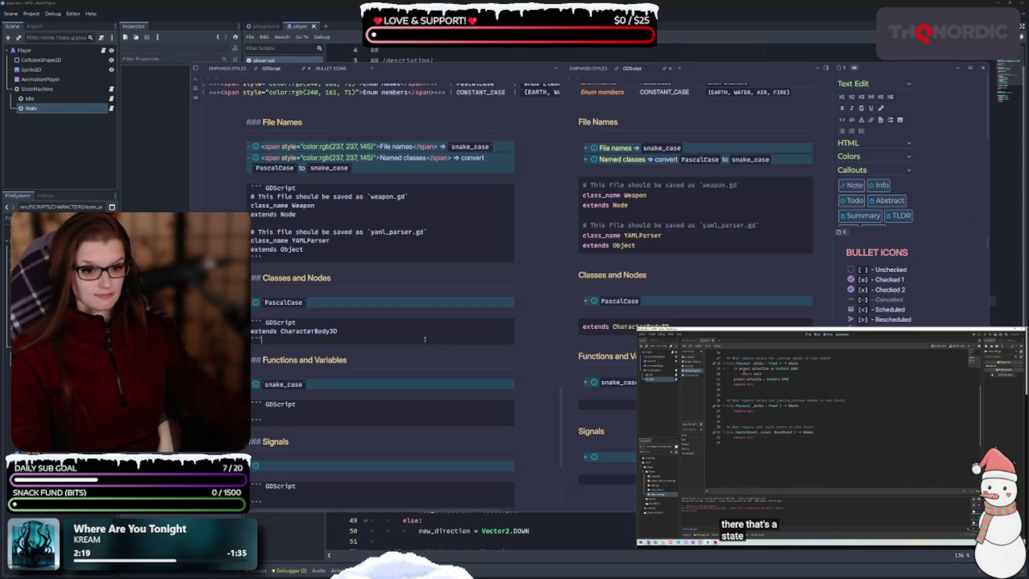
text(const Weapon = preload("res://weapon.gd"))
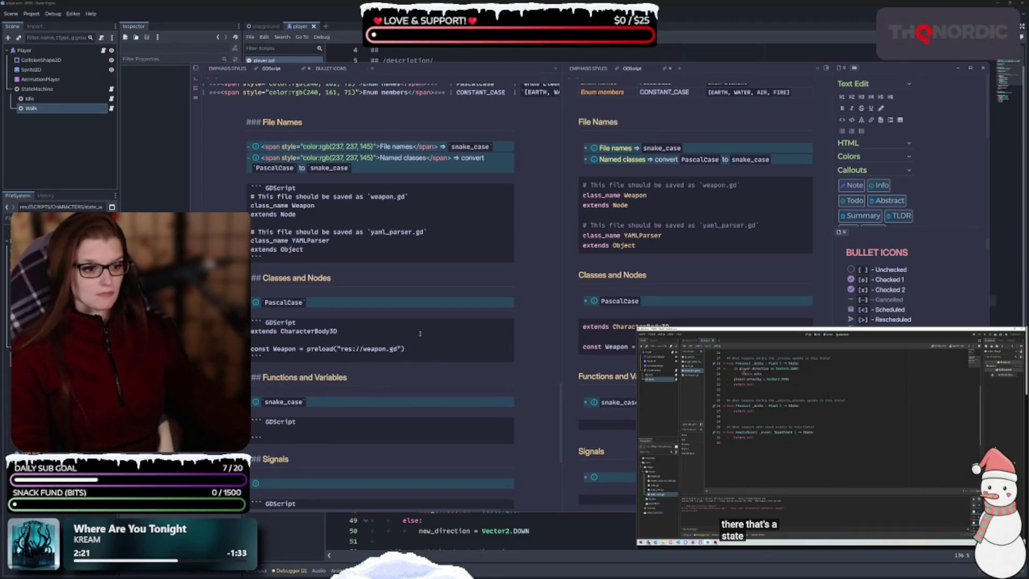
text(# )
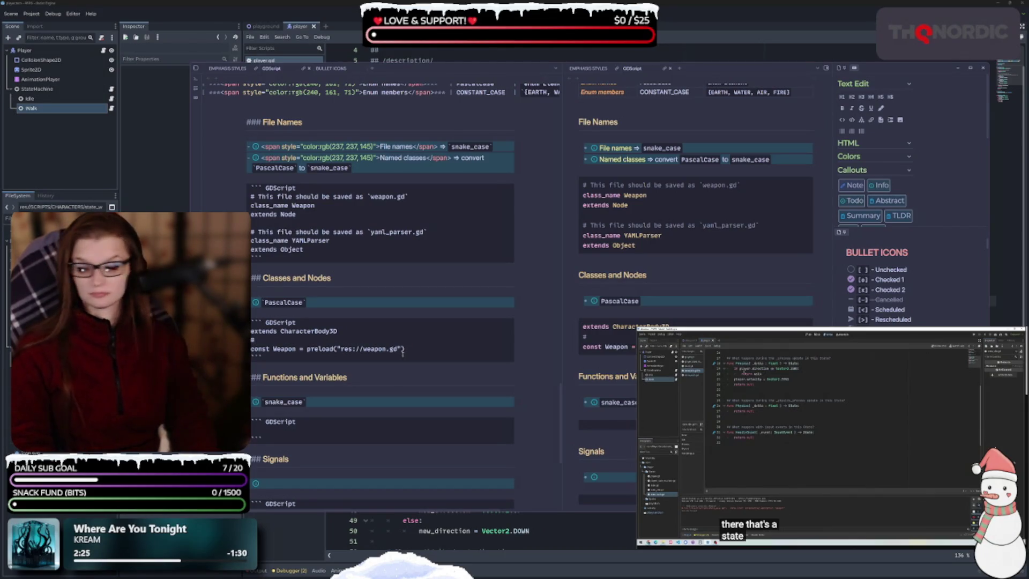
text(Pa)
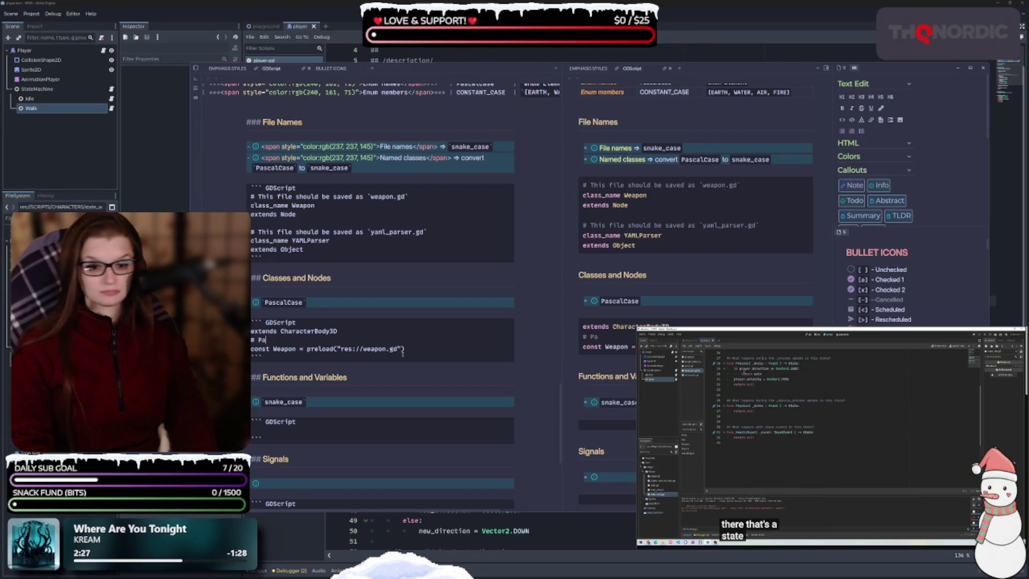
text(scalCase for loading)
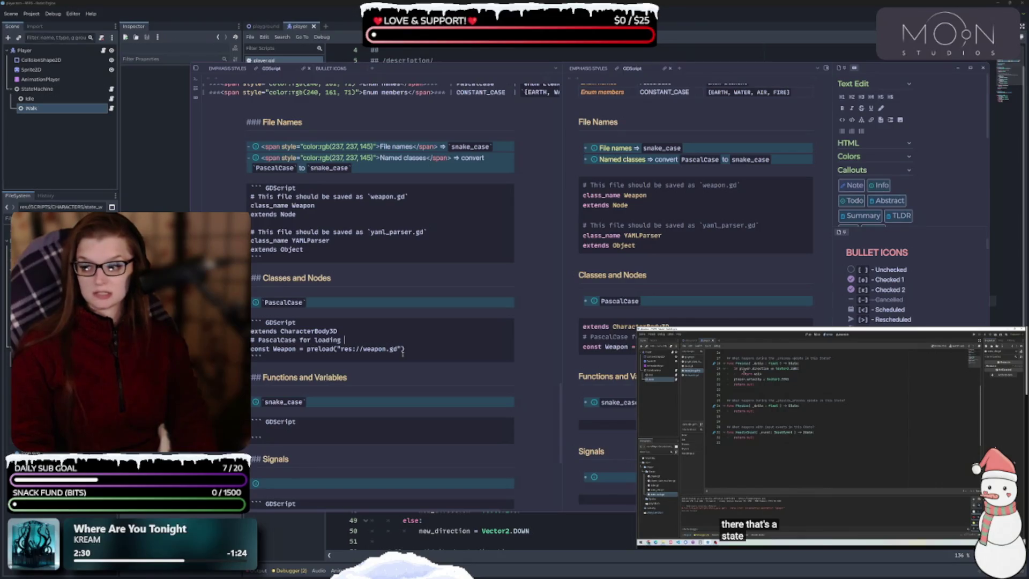
text(lass int)
text( a object)
key(BackSpace)
key(BackSpace)
key(BackSpace)
text(c)
key(BackSpace)
key(BackSpace)
text(constant)
text( or )
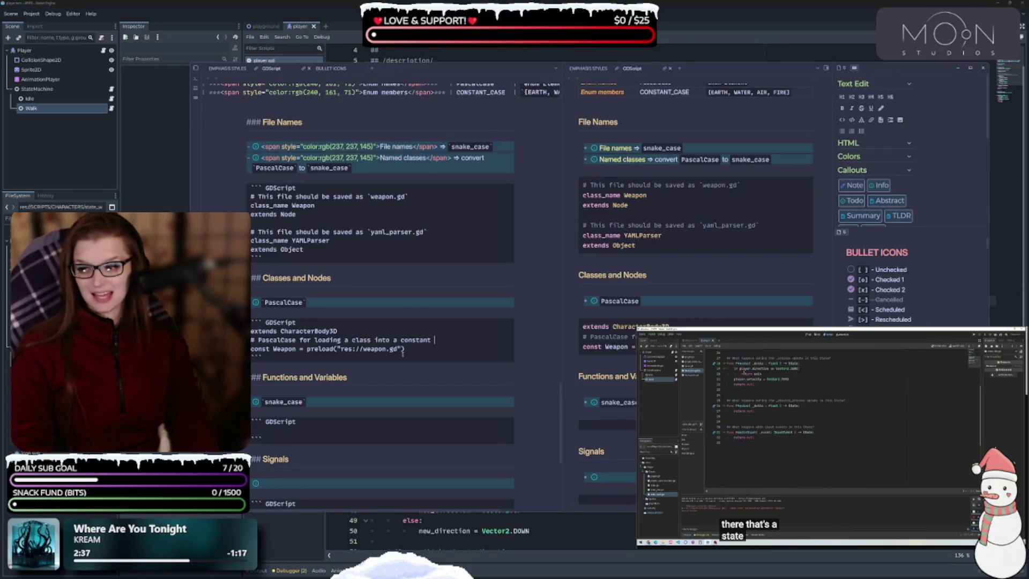
text(variable)
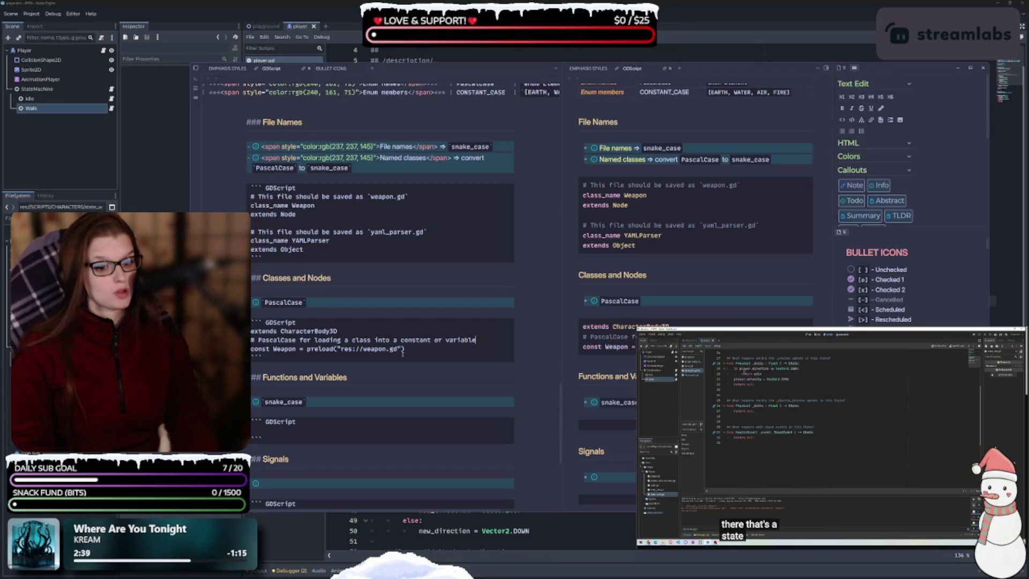
text( as well)
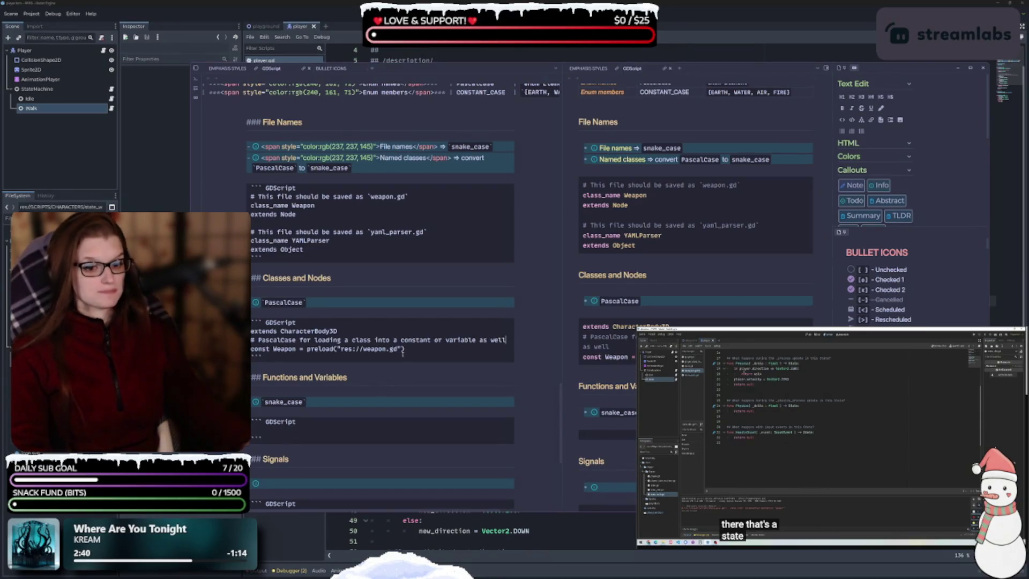
- Reword the comment to end 'constant/variable also' and add a blank line after extends CharacterBody3D
click(376, 325)
key(Return)
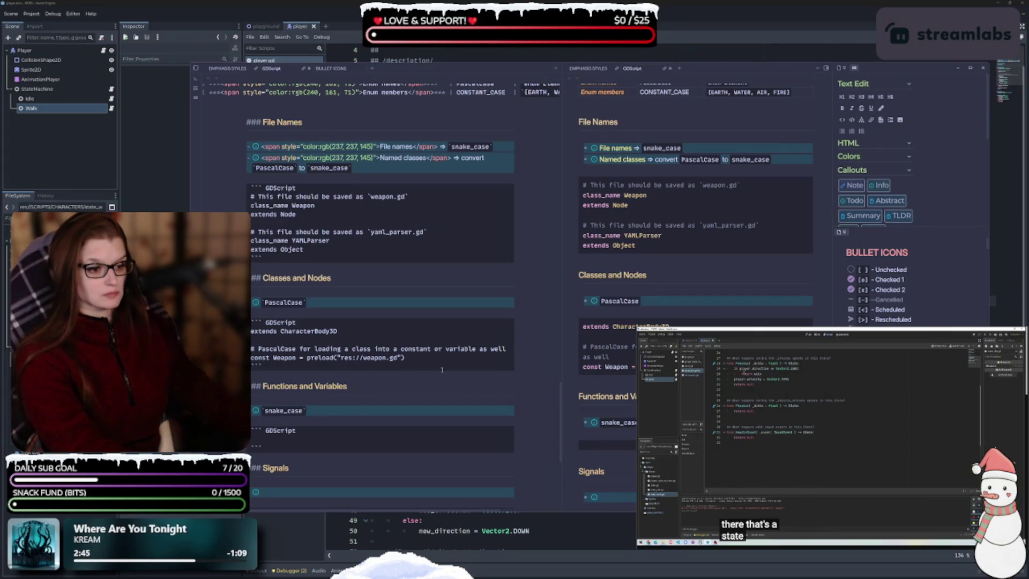
key(BackSpace)
key(BackSpace)
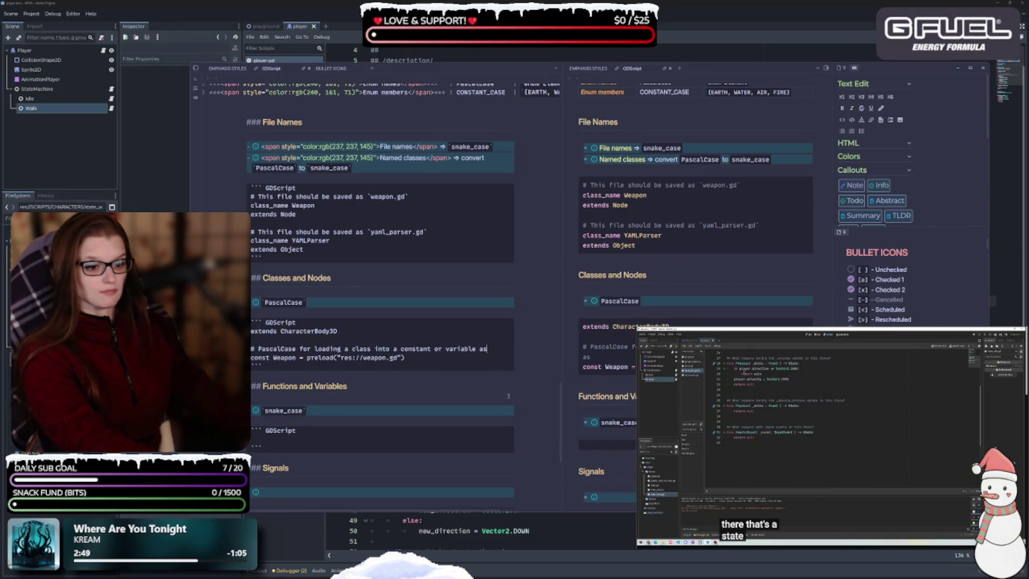
key(BackSpace)
text(lso)
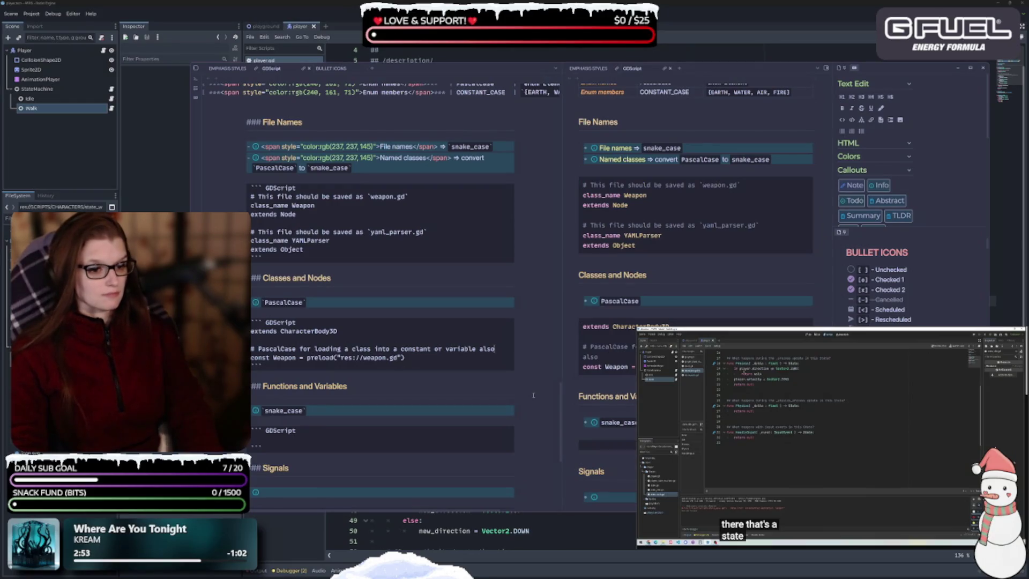
key(BackSpace)
key(BackSpace)
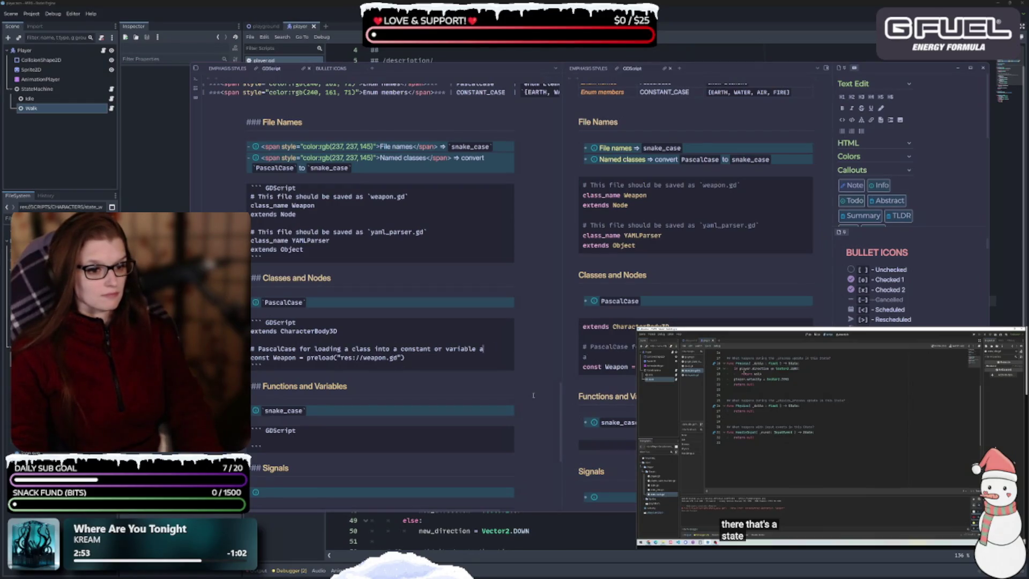
key(BackSpace)
key(BackSpace)
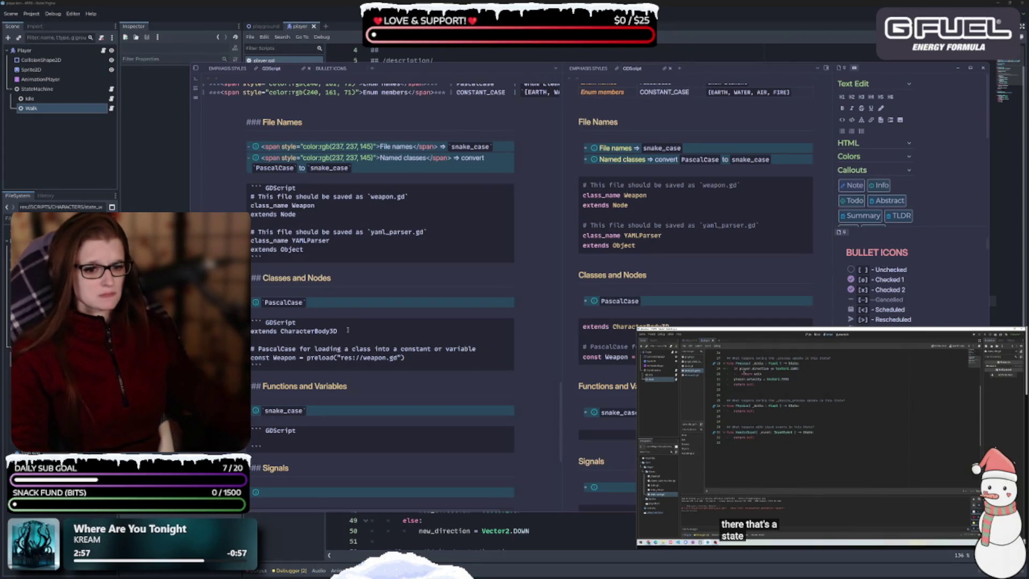
key(Up)
key(Up)
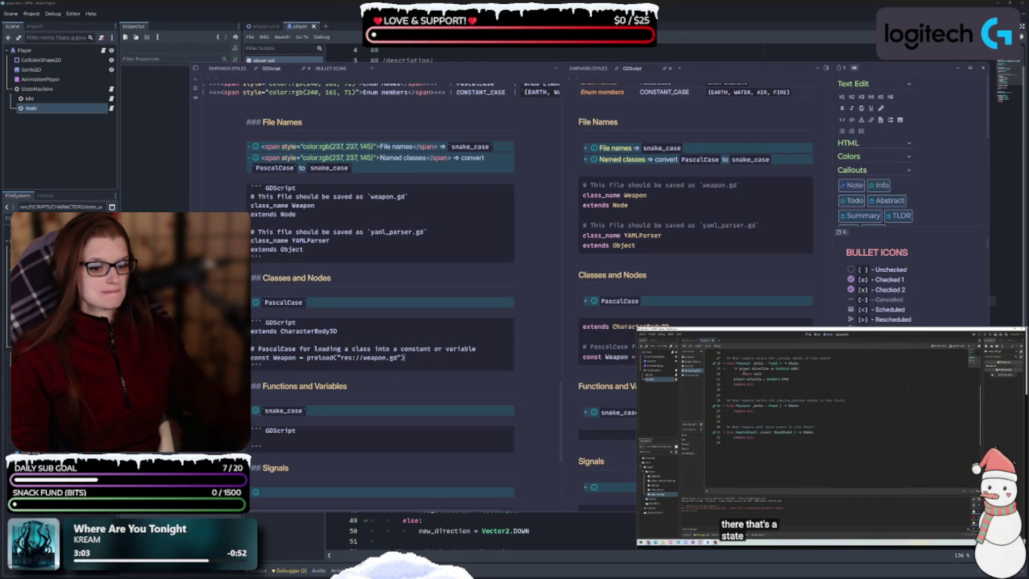
click(446, 349)
key(BackSpace)
key(BackSpace)
key(BackSpace)
text(/)
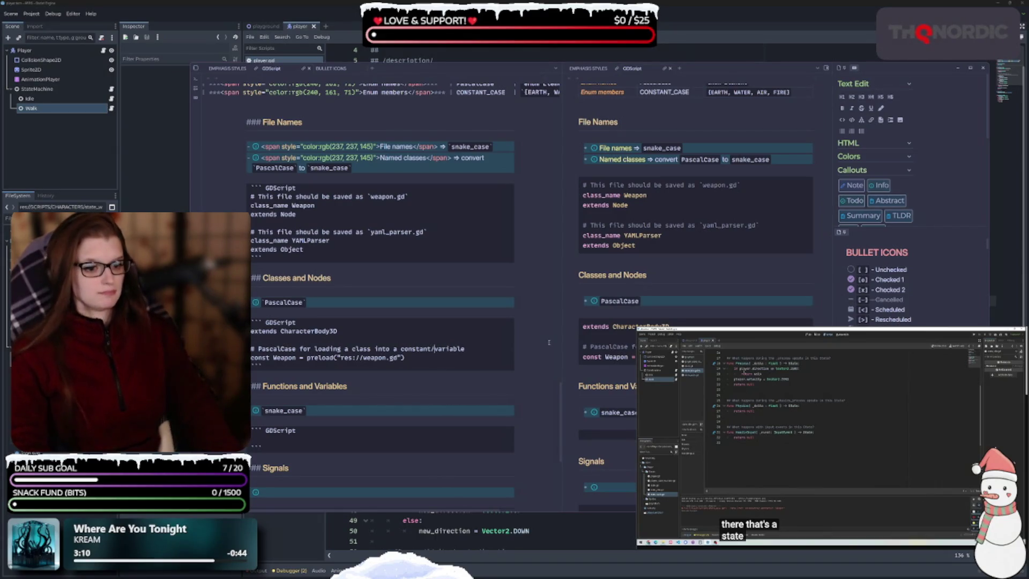
text( also)
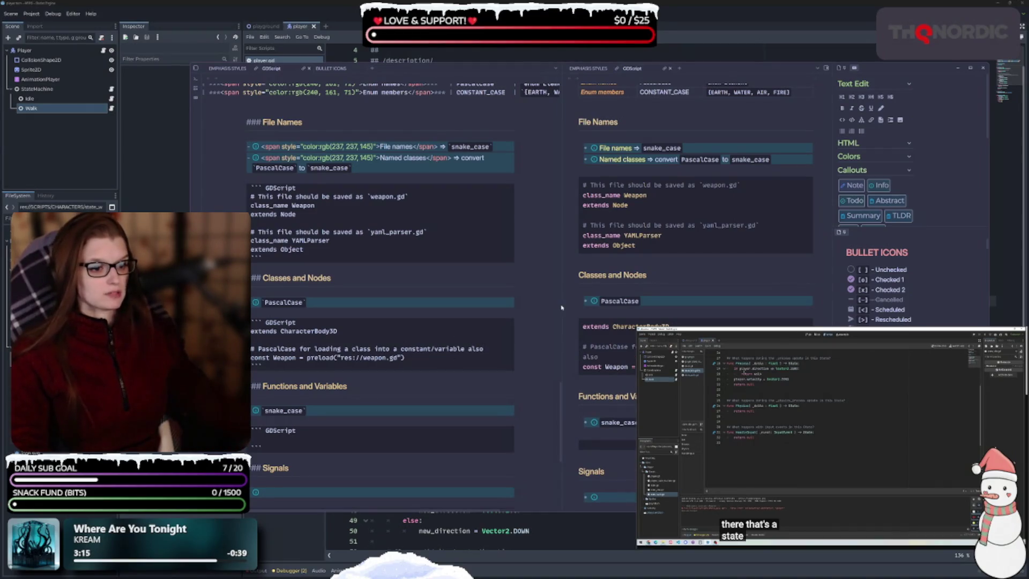
- Paste var particle_effect and func load_level(): into the Functions and Variables code block
drag(563, 307, 537, 313)
scroll(320, 304, down, 4)
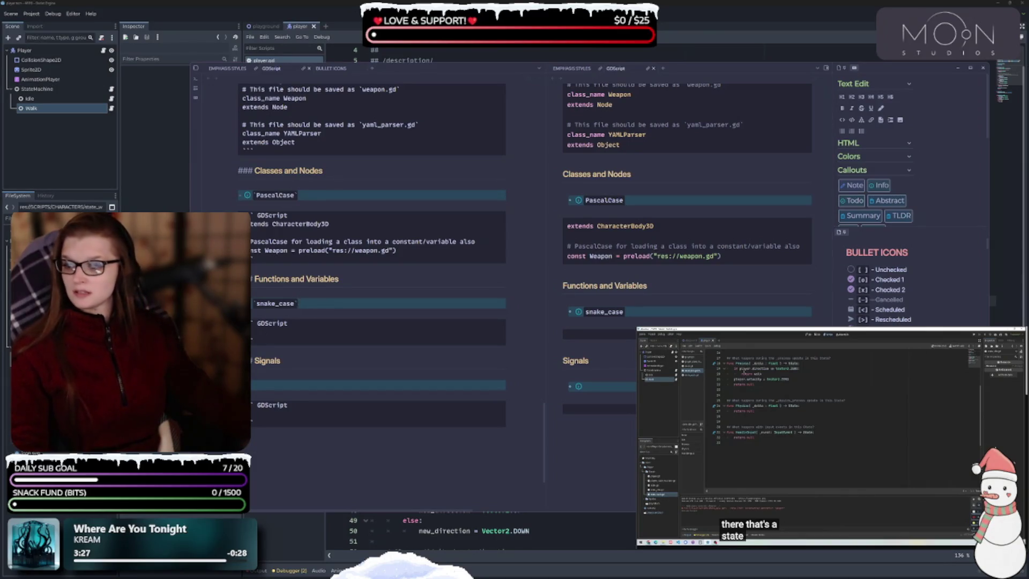
click(283, 336)
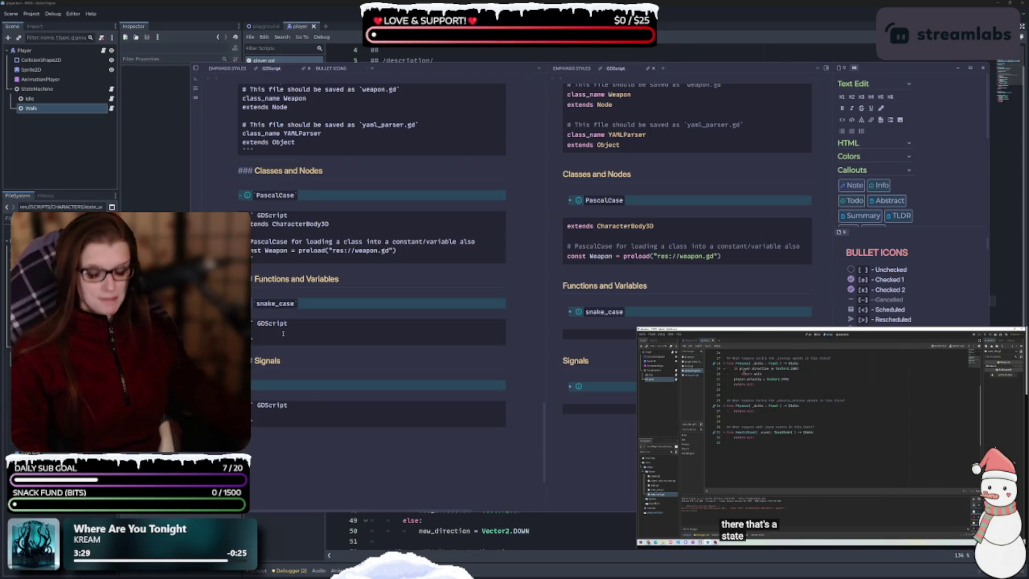
text(var particle_effect func load_level():)
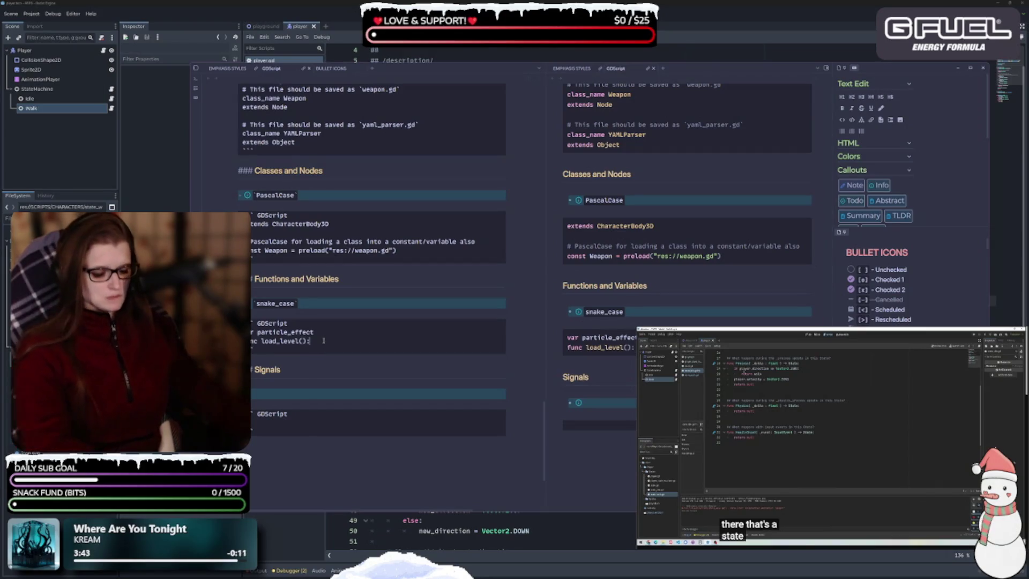
- Under func load_level():, comment to prepend a single underscore (_) to virtual methods and private functions/variables
key(Return)
key(Return)
key(Return)
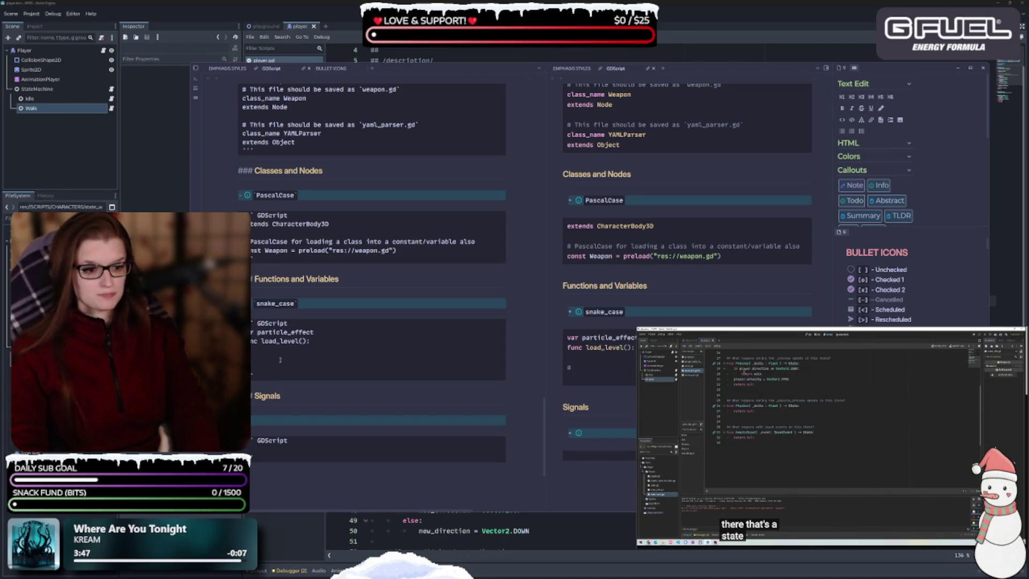
text(Prepend )
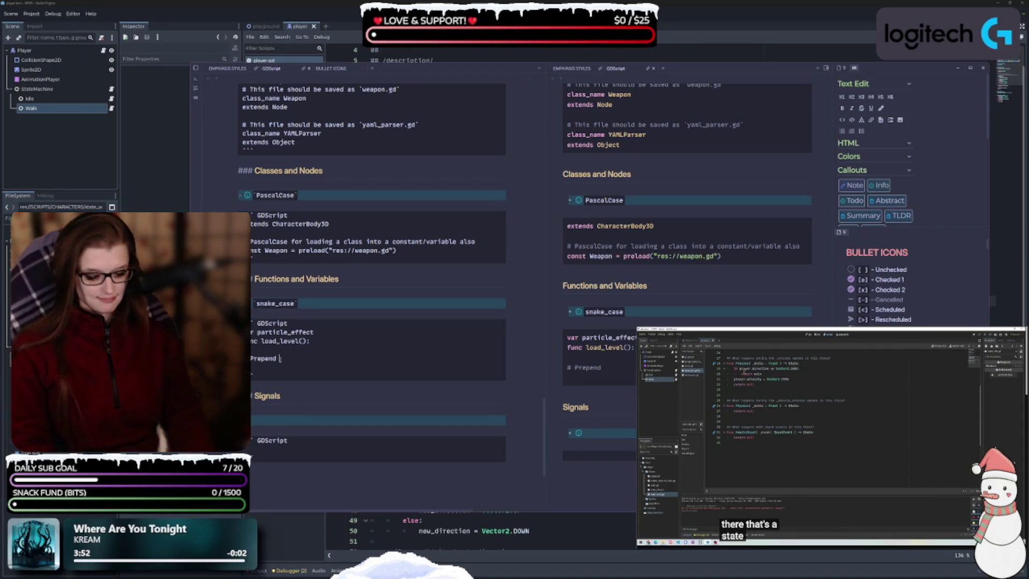
text(_)
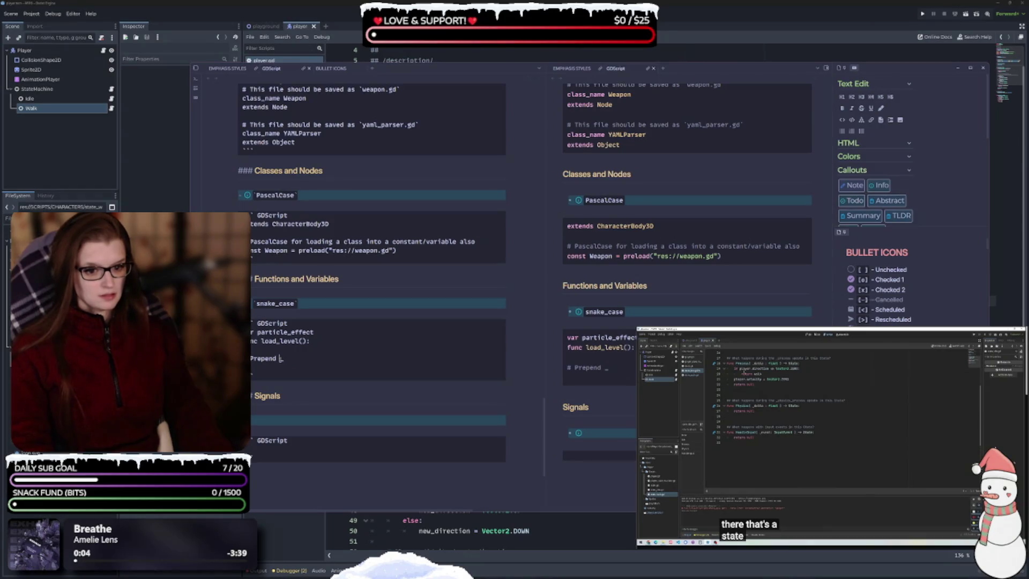
text(single unde)
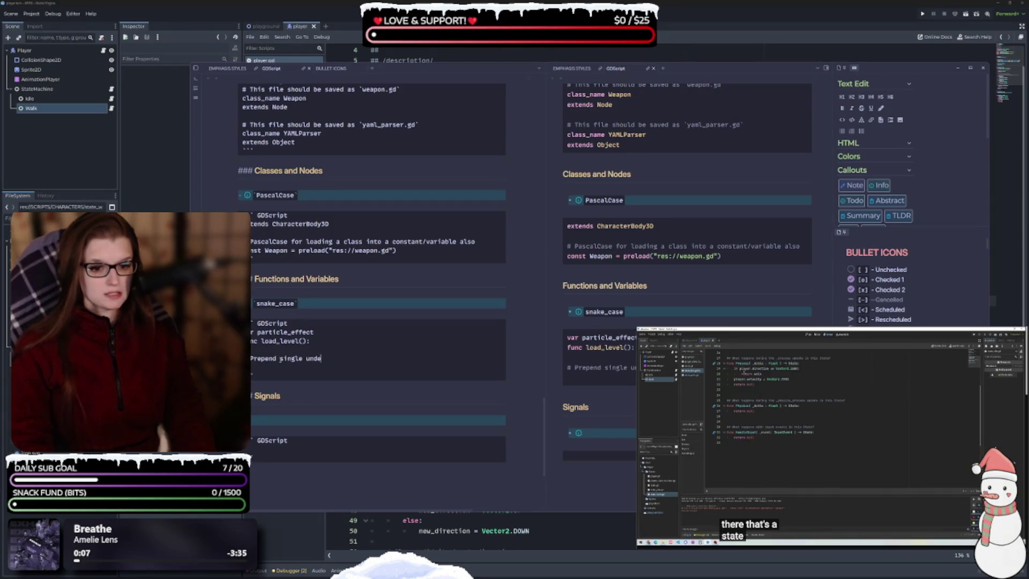
text(rscore (_))
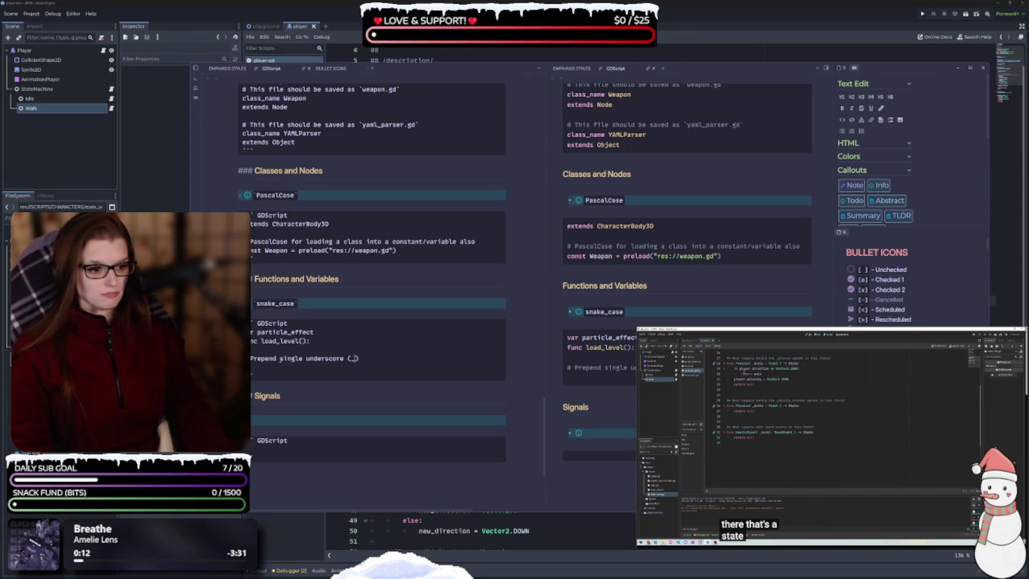
key(BackSpace)
text(_)
key(ctrl+z)
key(ctrl+z)
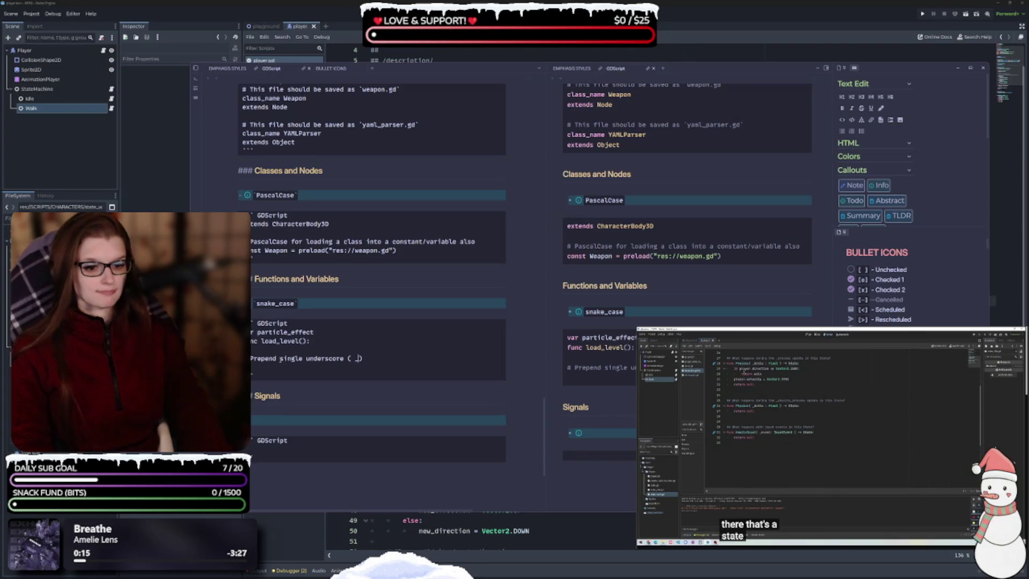
key(Right)
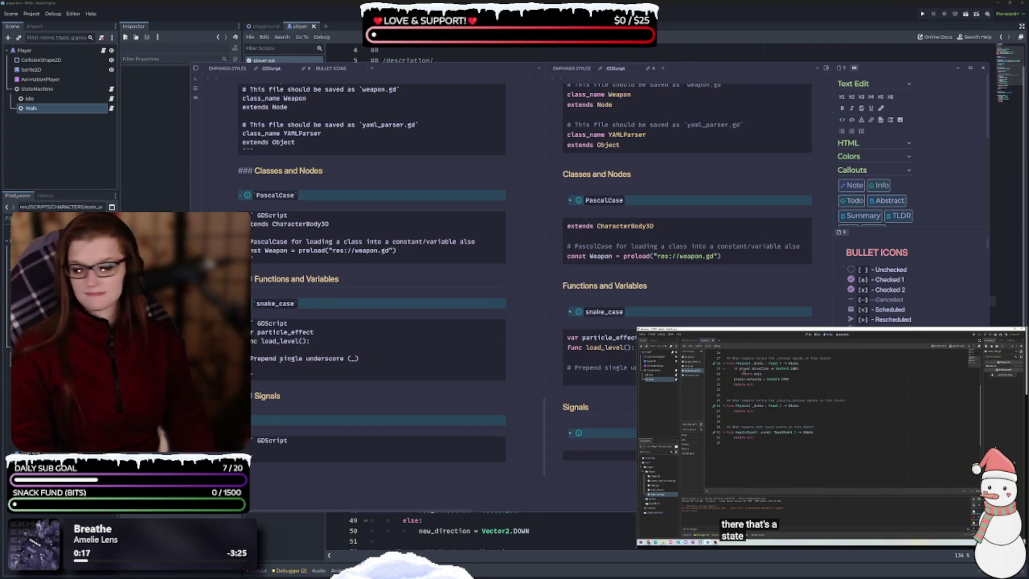
text( to)
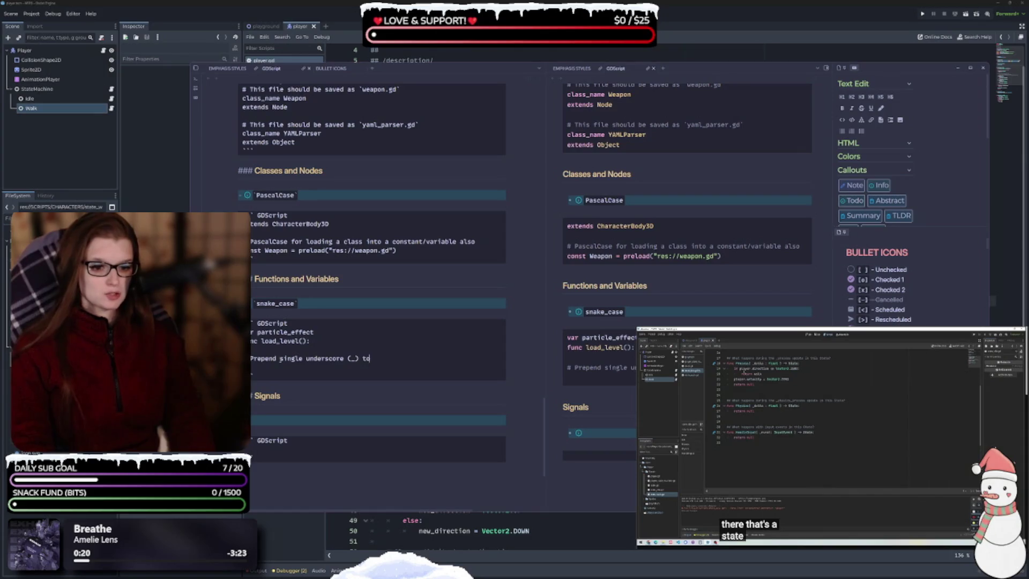
text( vi)
text(rtua)
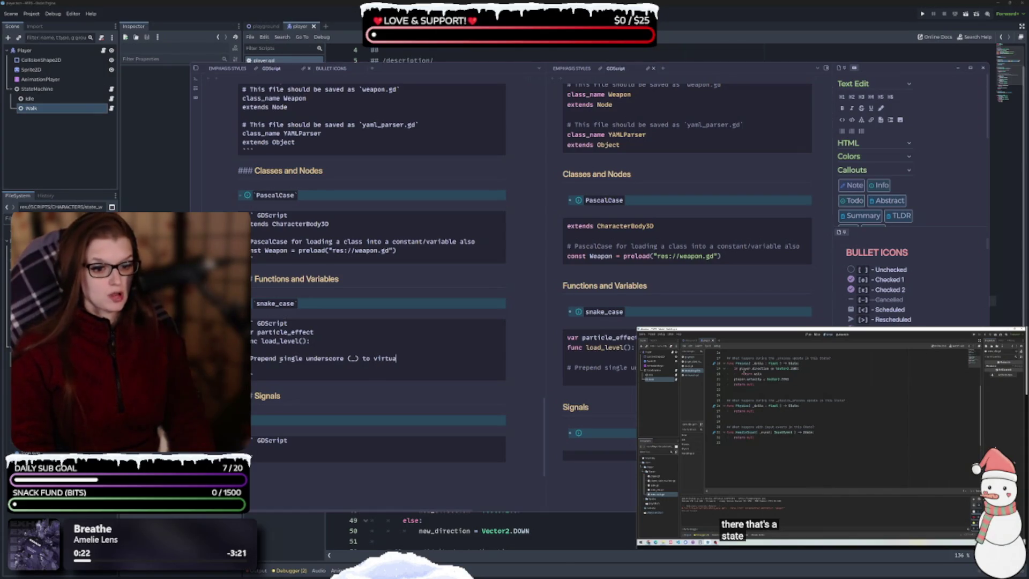
text(l meth)
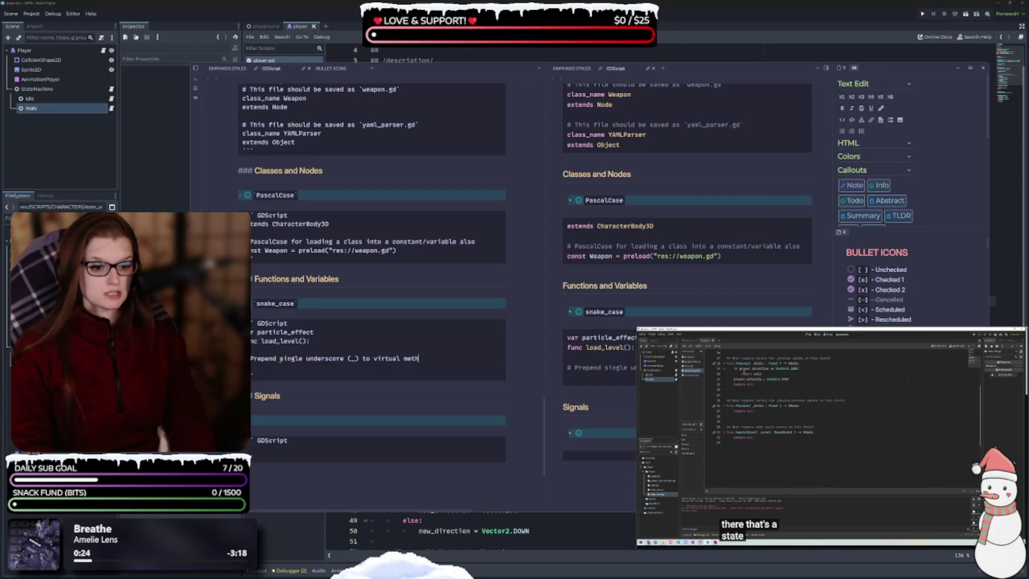
text(ods functions)
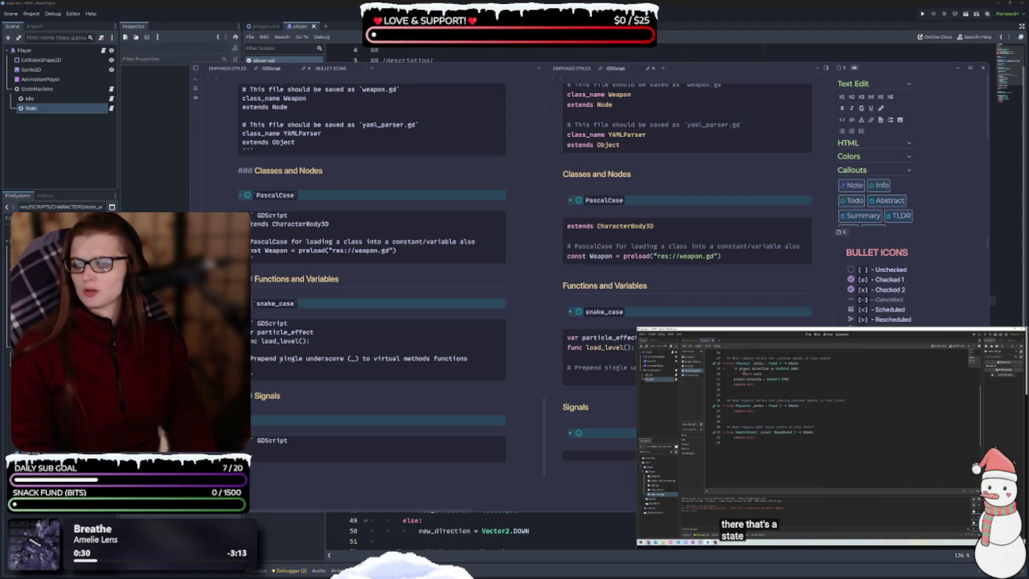
text( th)
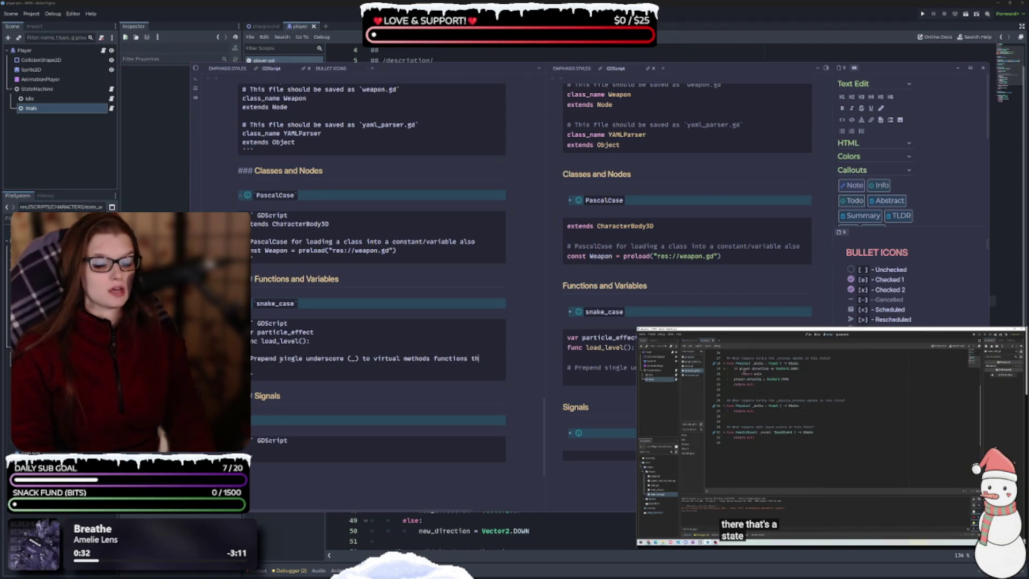
text(e user must override, )
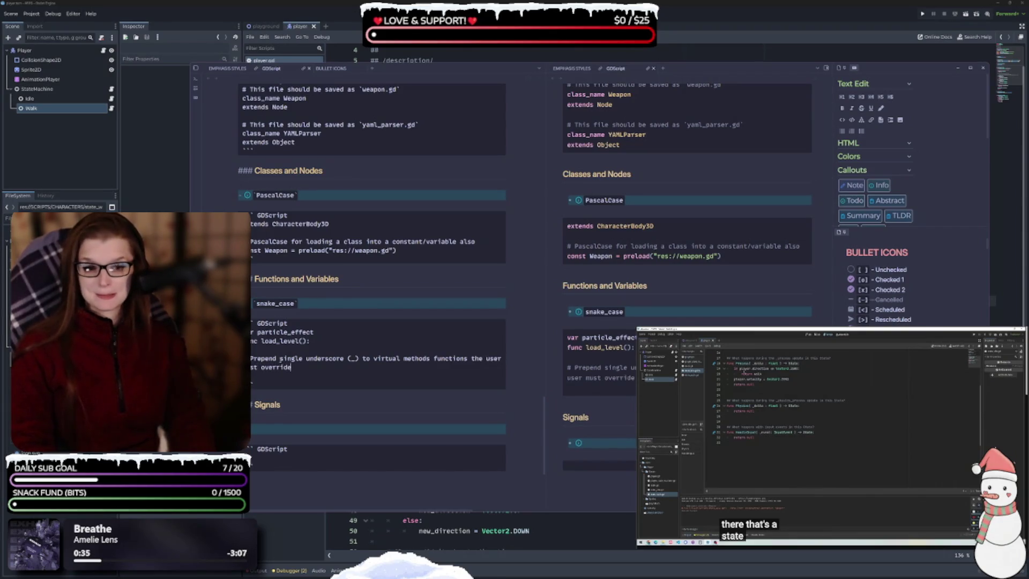
text(pri)
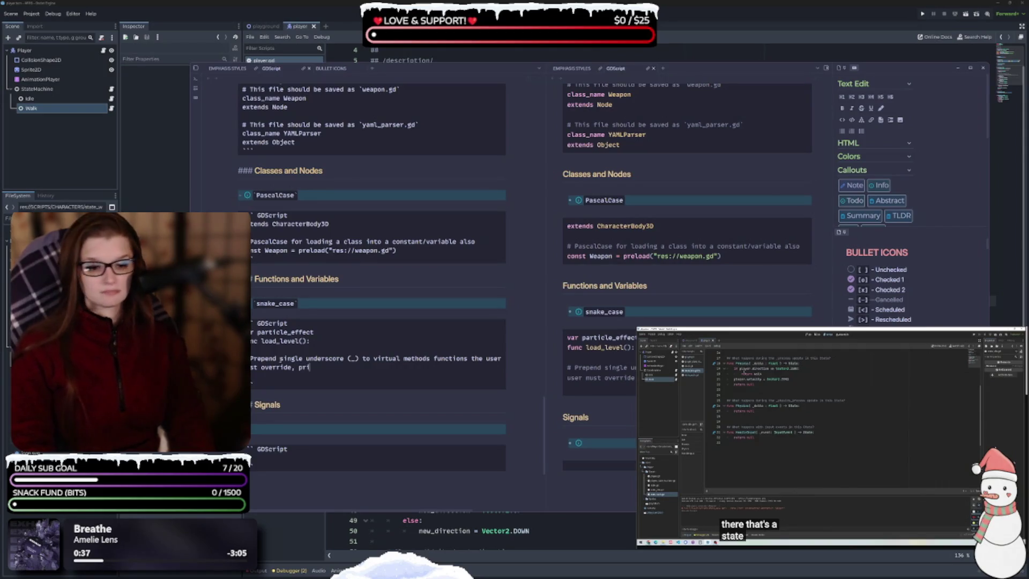
text(vate functions, )
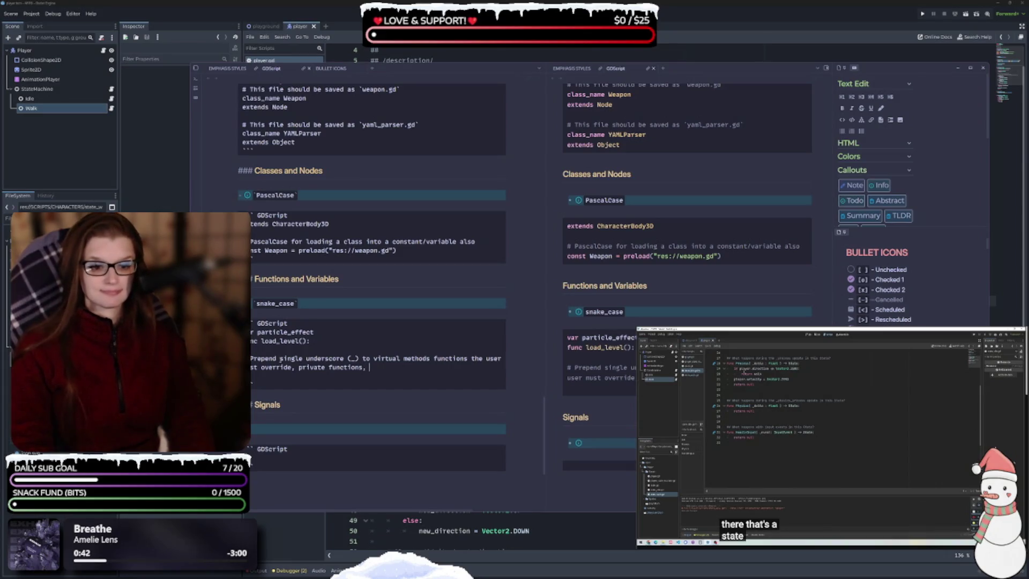
key(BackSpace)
key(BackSpace)
text( and pr)
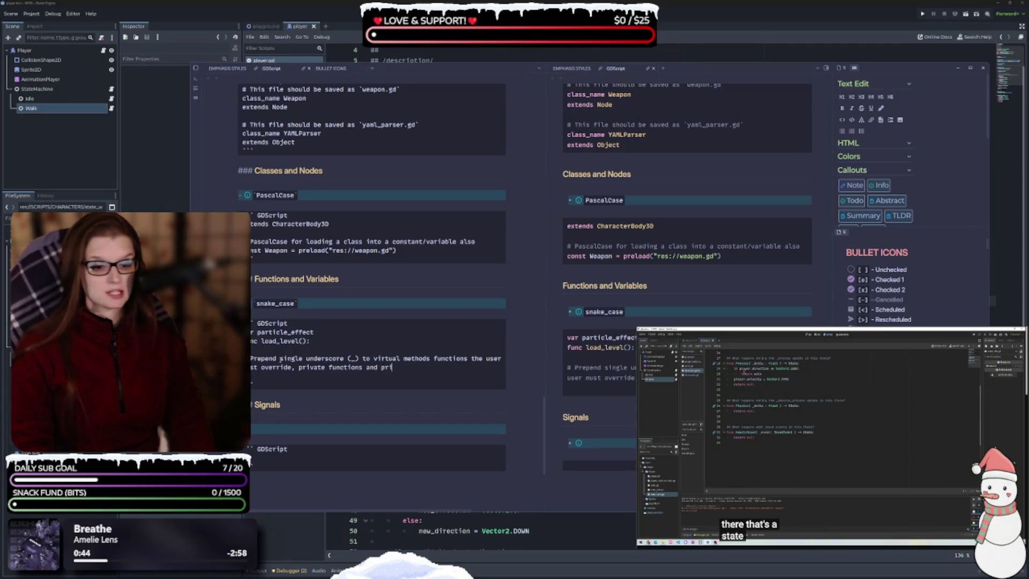
text(ivate variables)
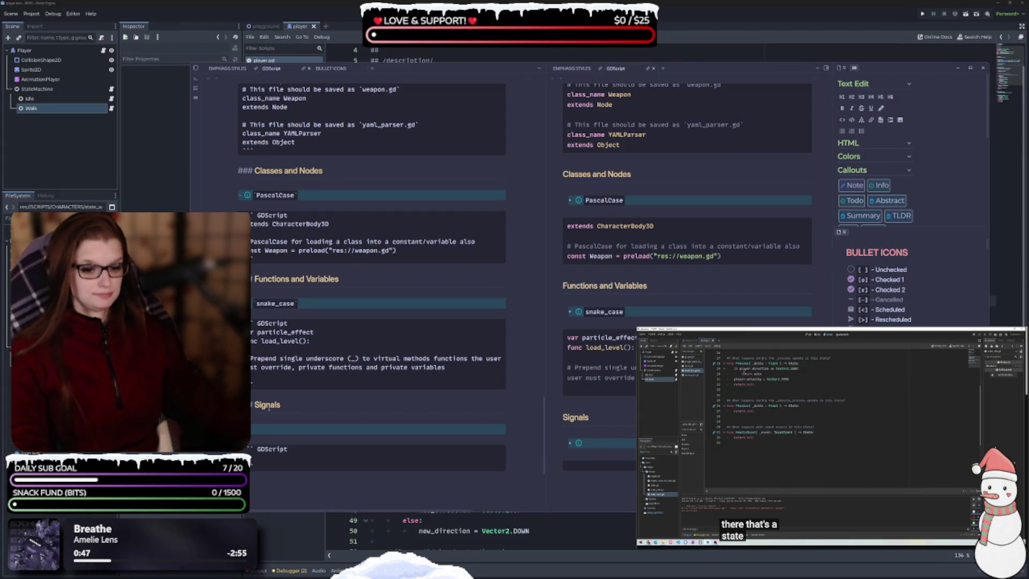
- Move 'virtual methods the user must override' onto its own indented comment line
click(374, 358)
text(:)
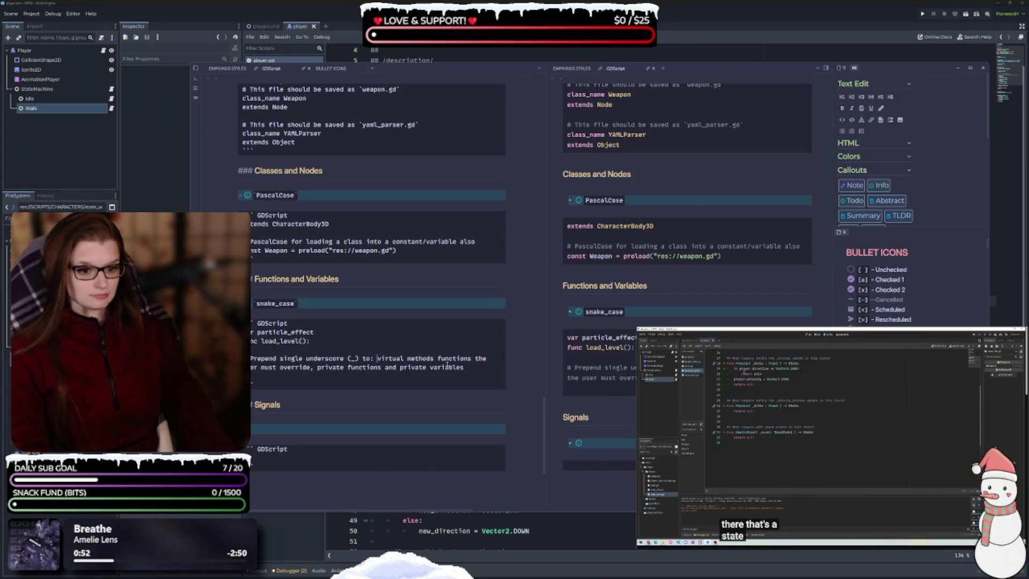
key(Return)
text(#)
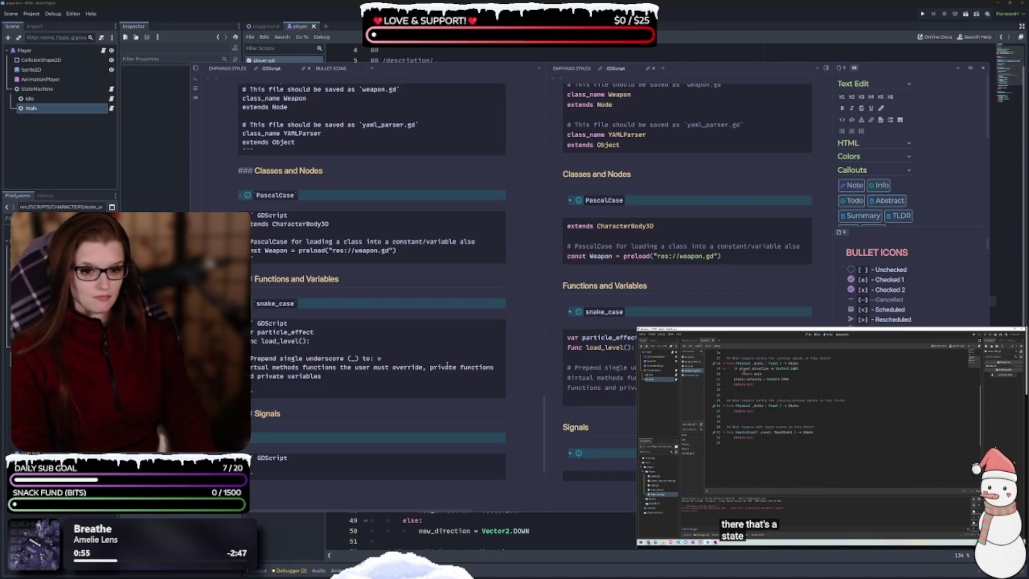
text( V)
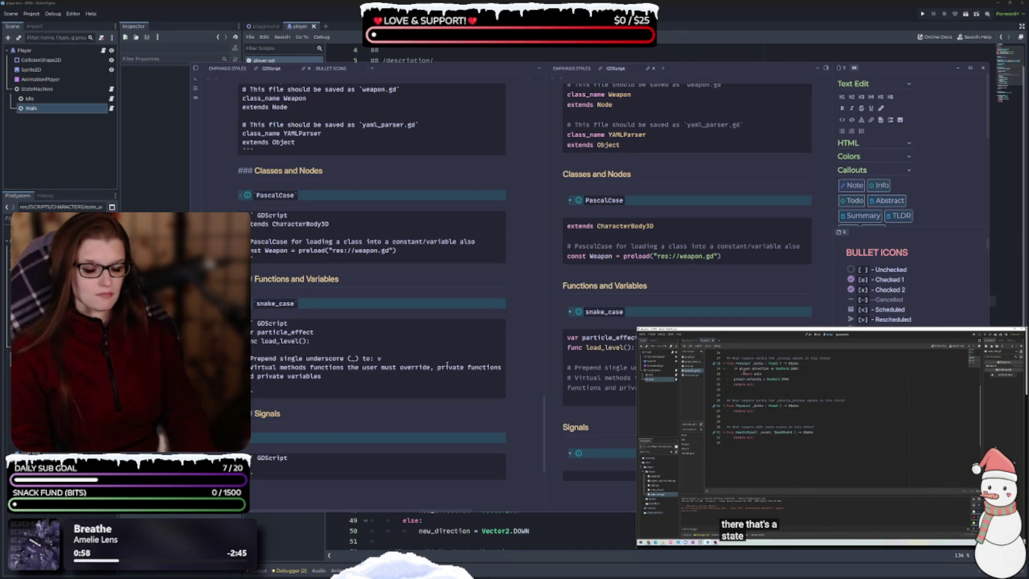
key(BackSpace)
text(v)
key(Tab)
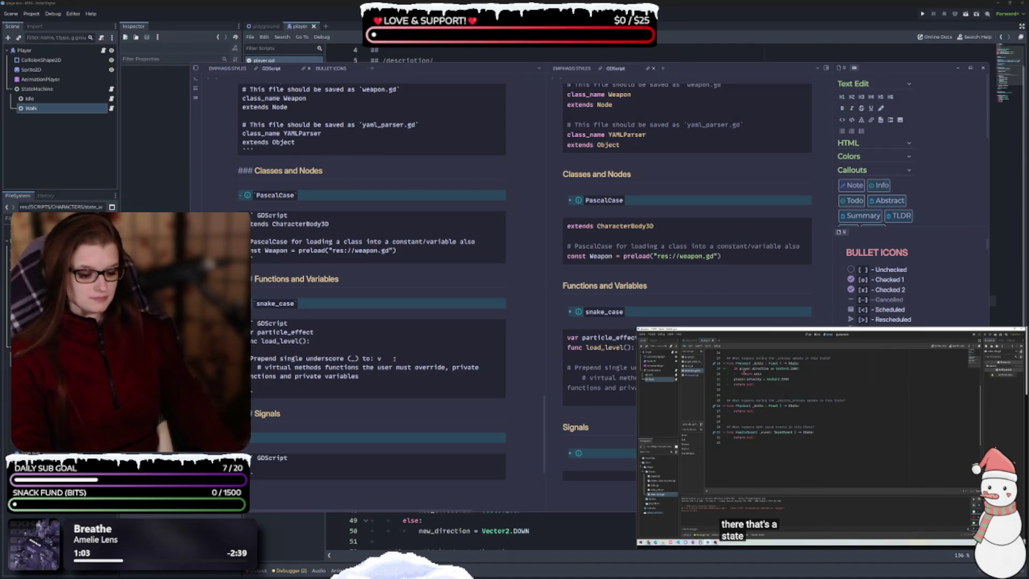
- Put private functions and private variables on separate comment lines, removing the comma and 'and'
click(395, 359)
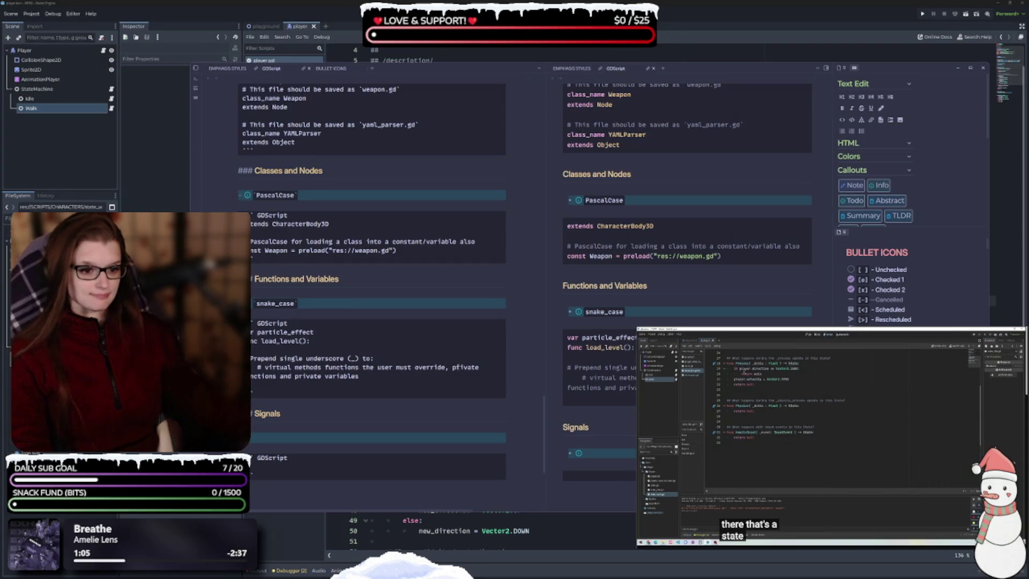
click(463, 367)
key(BackSpace)
key(BackSpace)
key(Return)
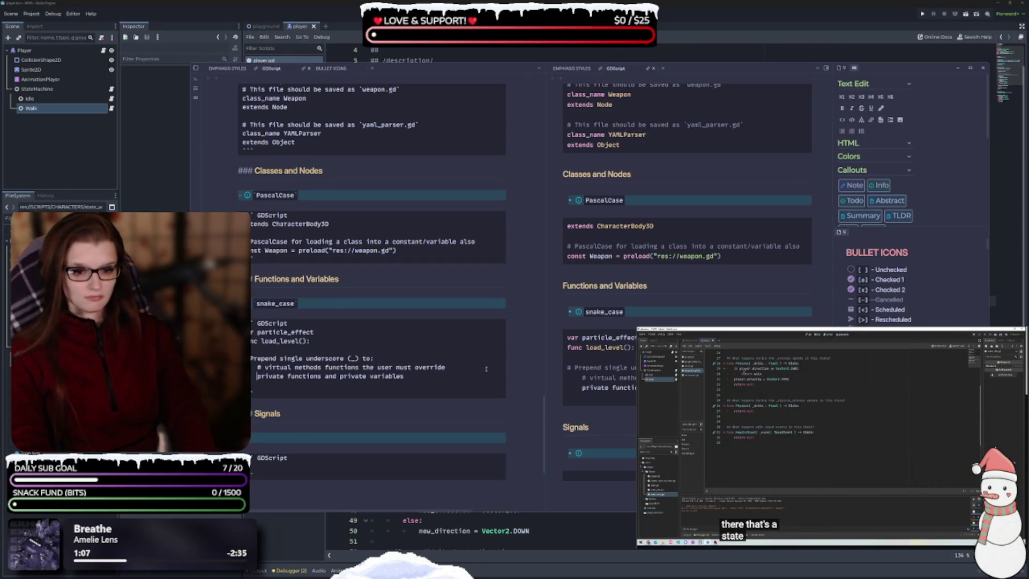
text(#)
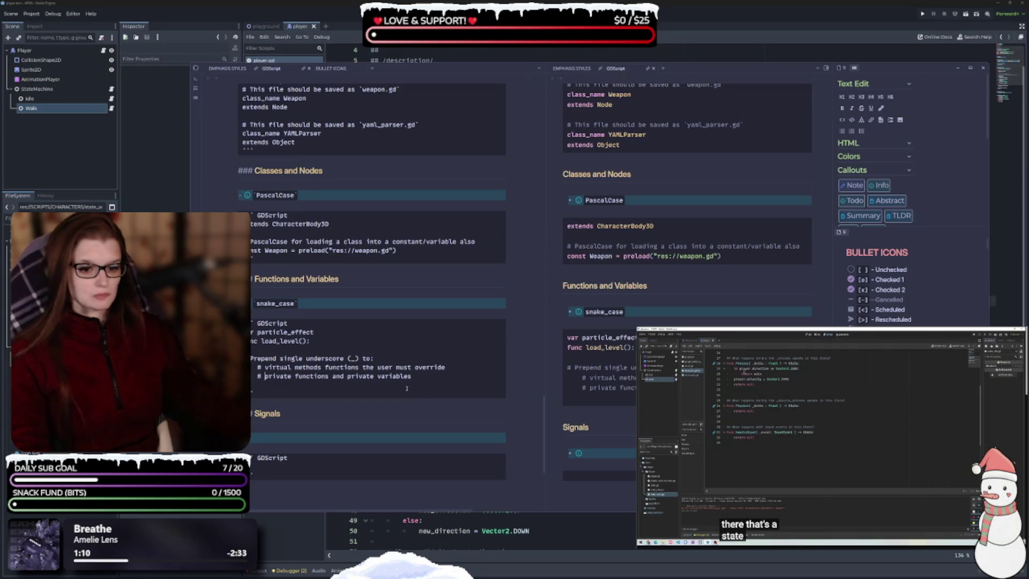
double_click(338, 376)
key(BackSpace)
key(BackSpace)
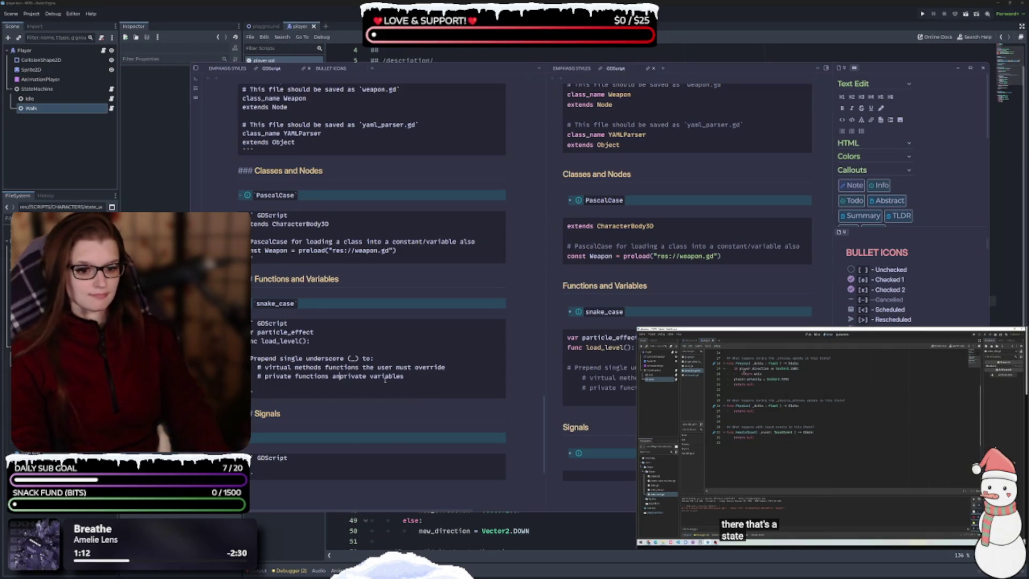
key(Return)
text(#)
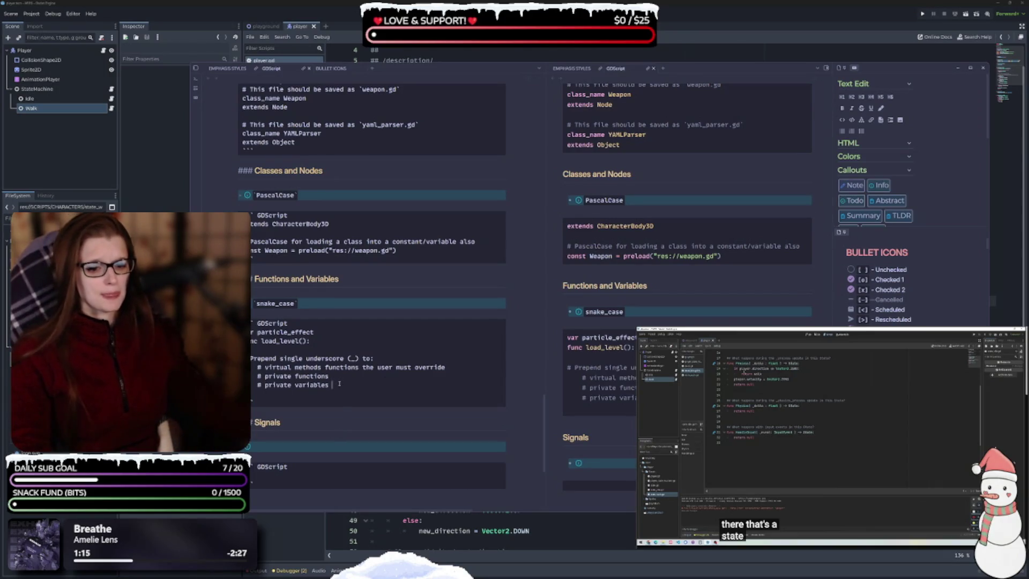
scroll(339, 383, down, 1)
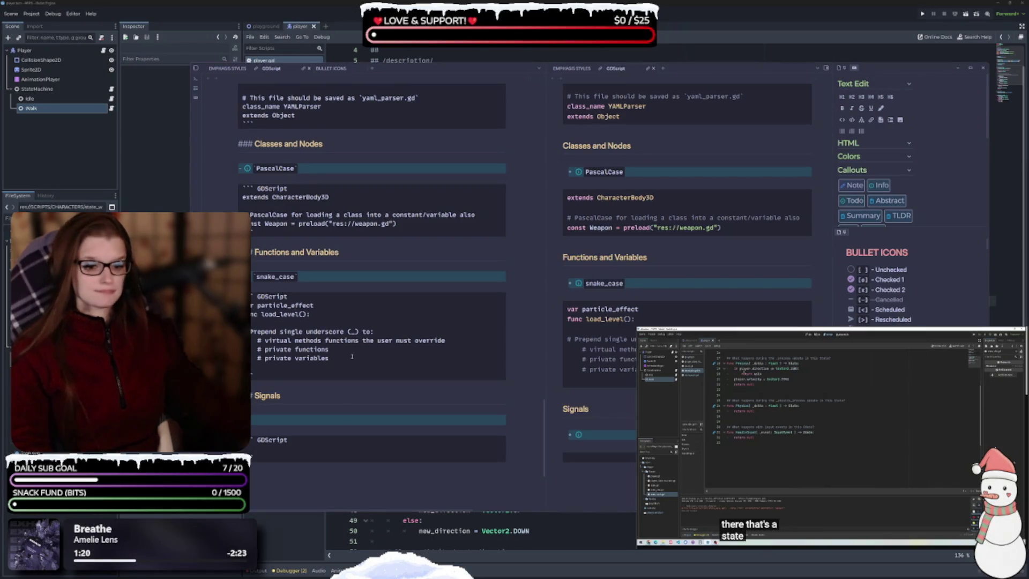
- Paste 'var _counter = 0' and 'func _recalculate_path():' below the comment and outdent them
text(var _counter = 0 func _recalculate_path():)
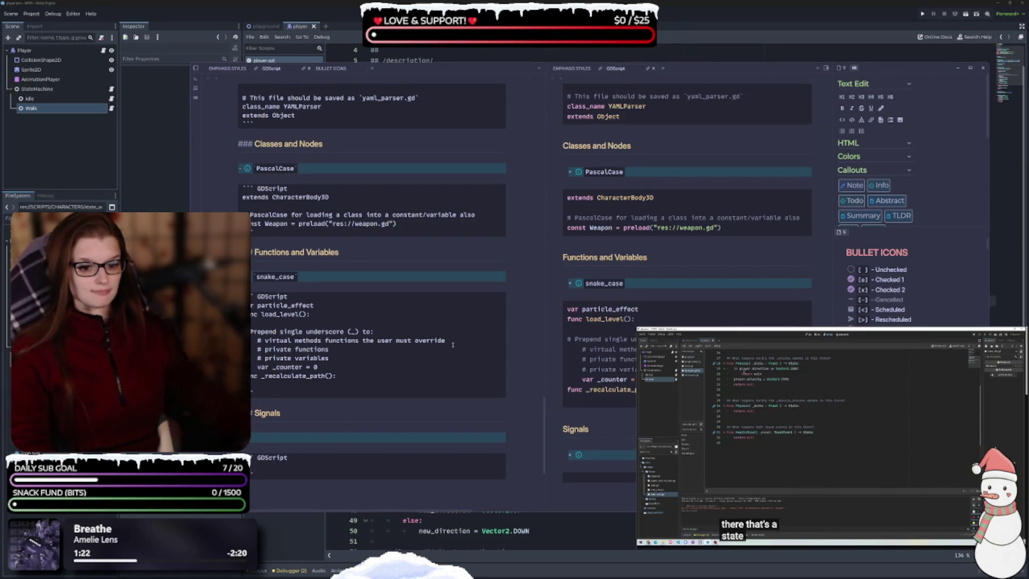
click(257, 366)
key(BackSpace)
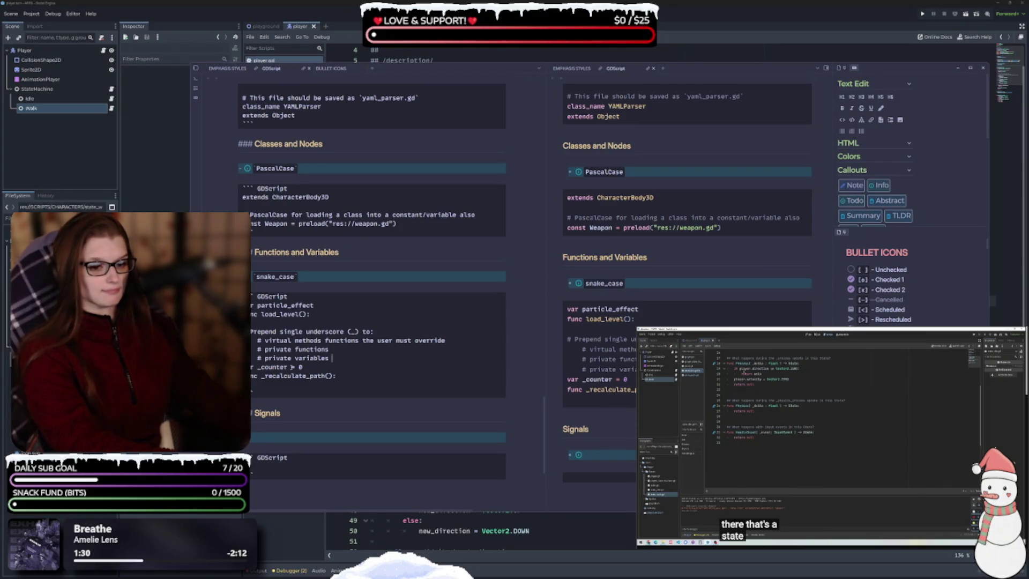
key(BackSpace)
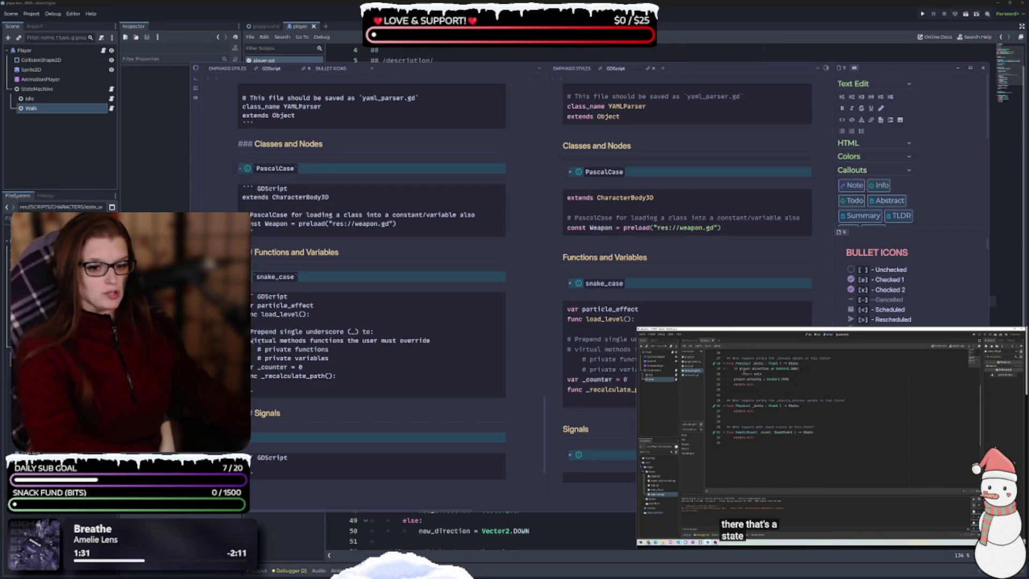
key(Tab)
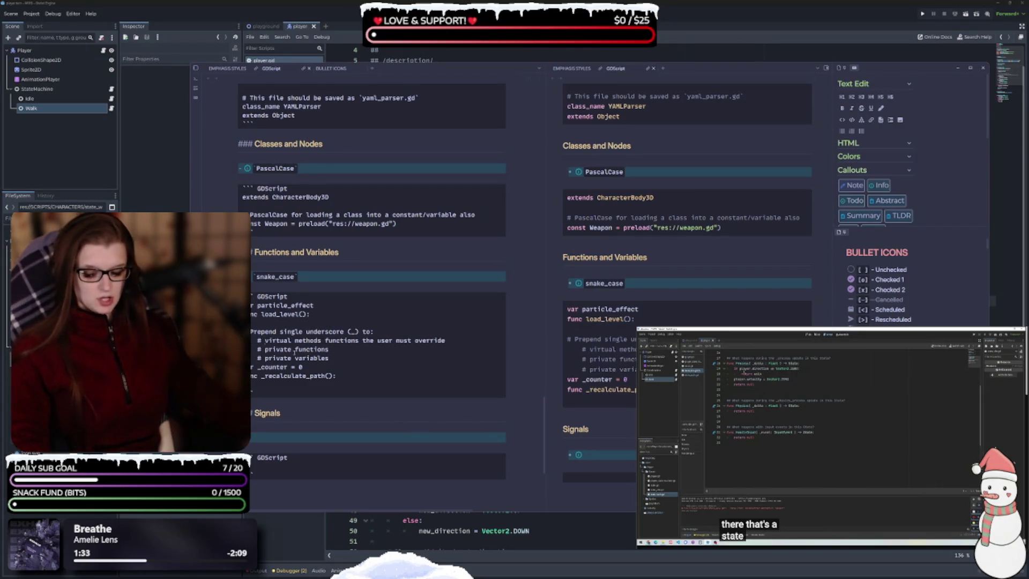
key(shift+Tab)
- Align the virtual methods comment with the private lines and delete the empty line after _recalculate_path
text(-)
key(Tab)
key(shift+Tab)
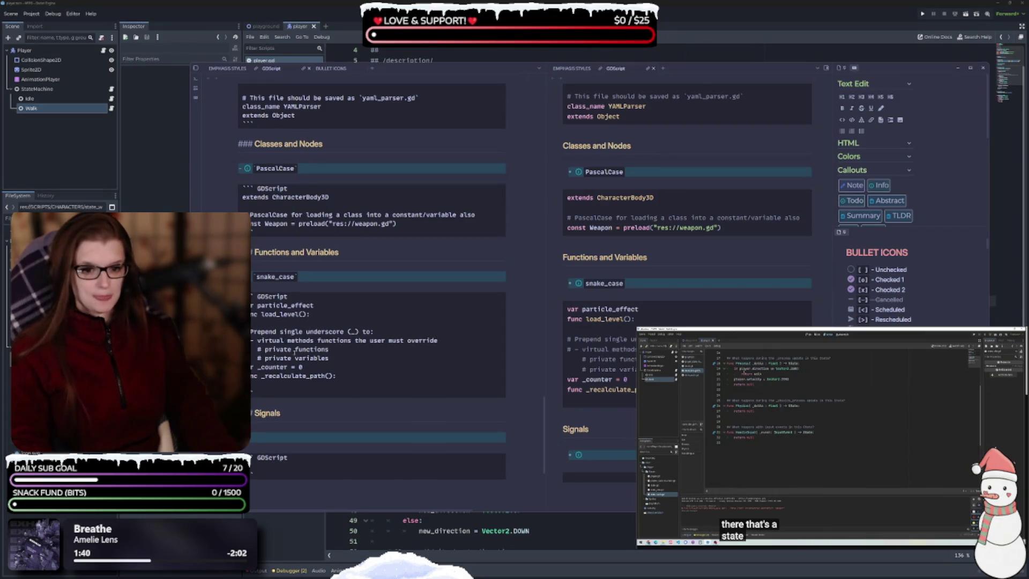
key(BackSpace)
key(BackSpace)
key(Tab)
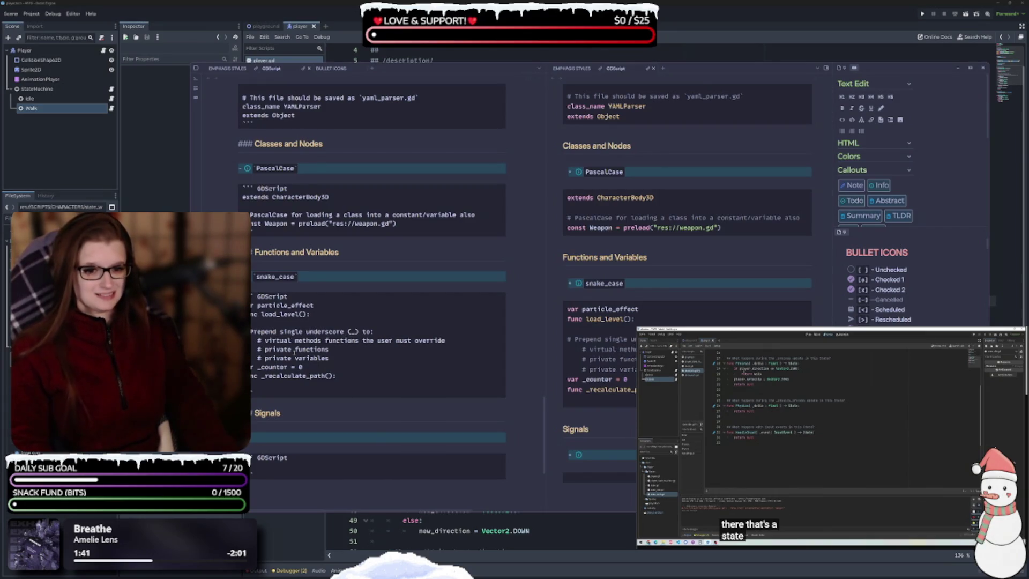
scroll(294, 352, down, 1)
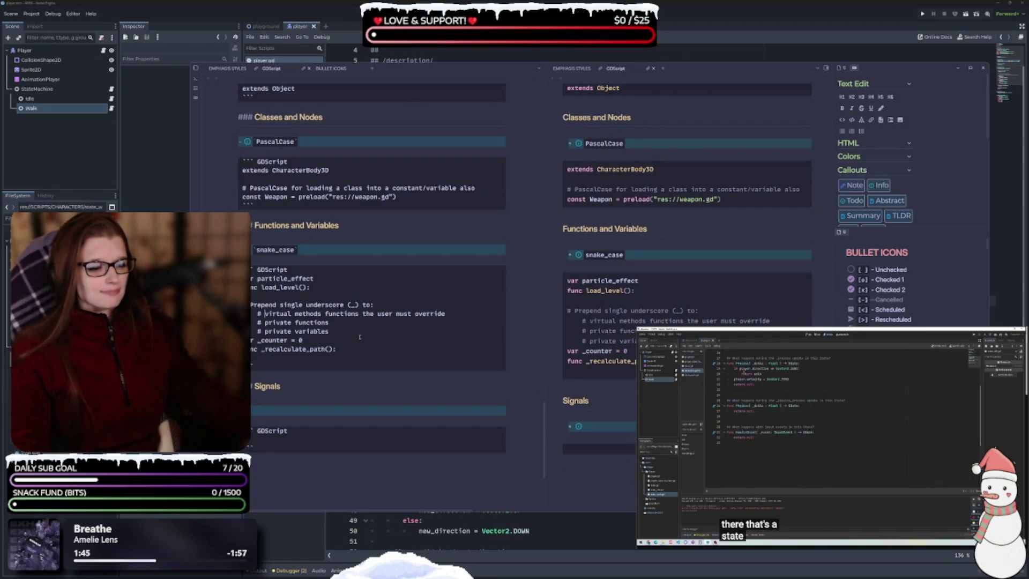
scroll(369, 328, down, 1)
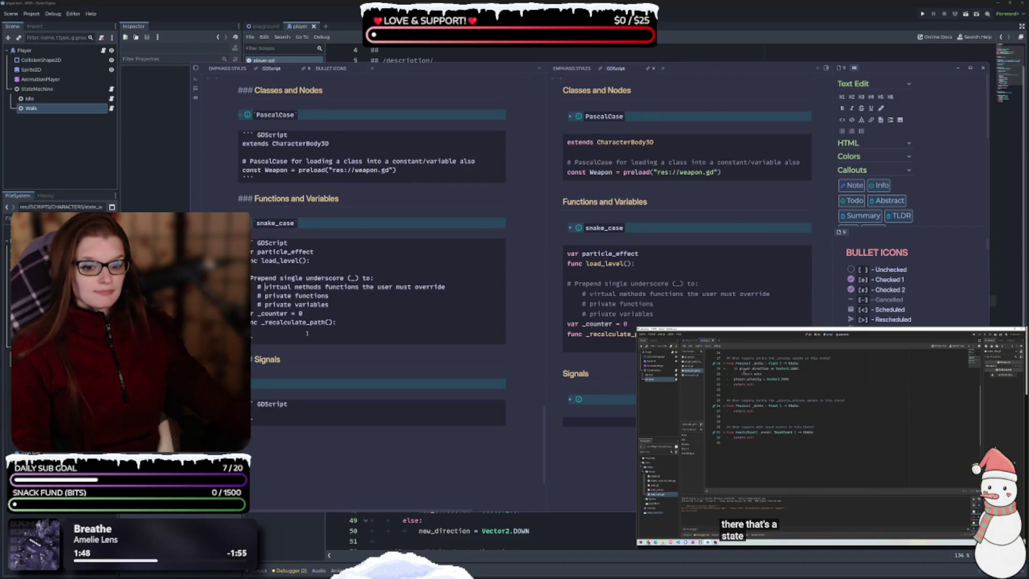
key(BackSpace)
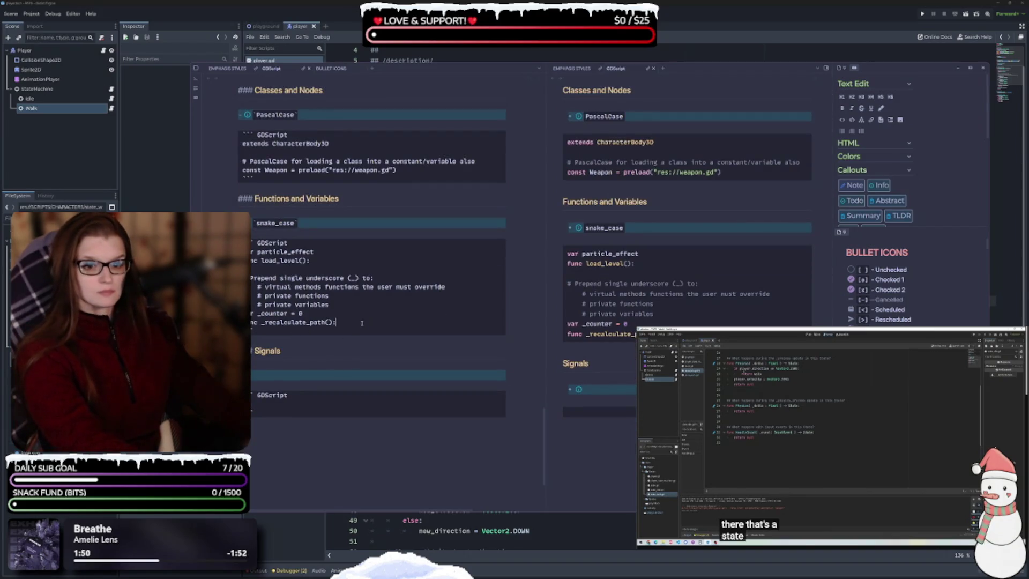
- Write 'Use past tense' in the empty Signals callout
scroll(337, 366, up, 7)
scroll(381, 331, down, 10)
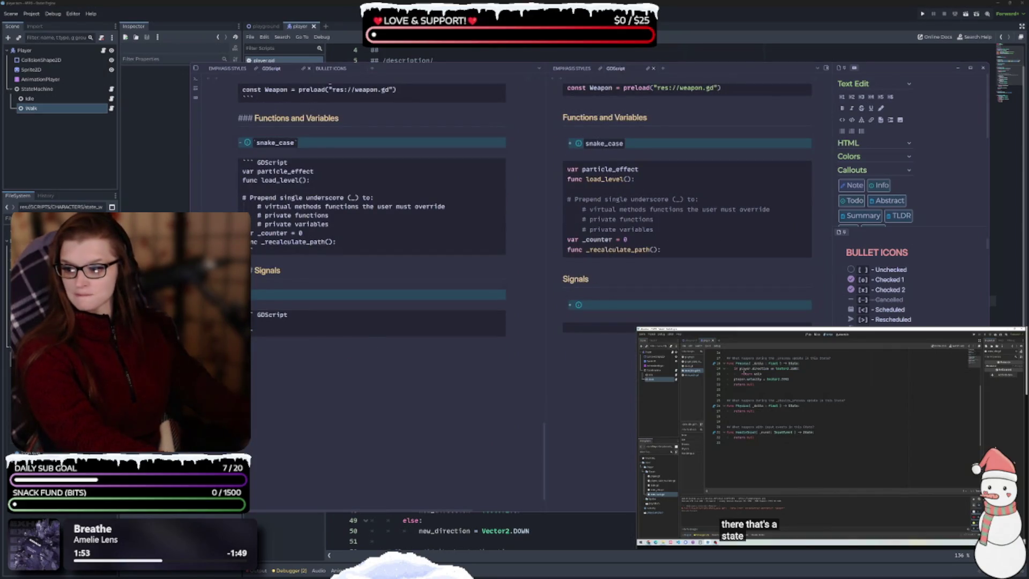
click(286, 296)
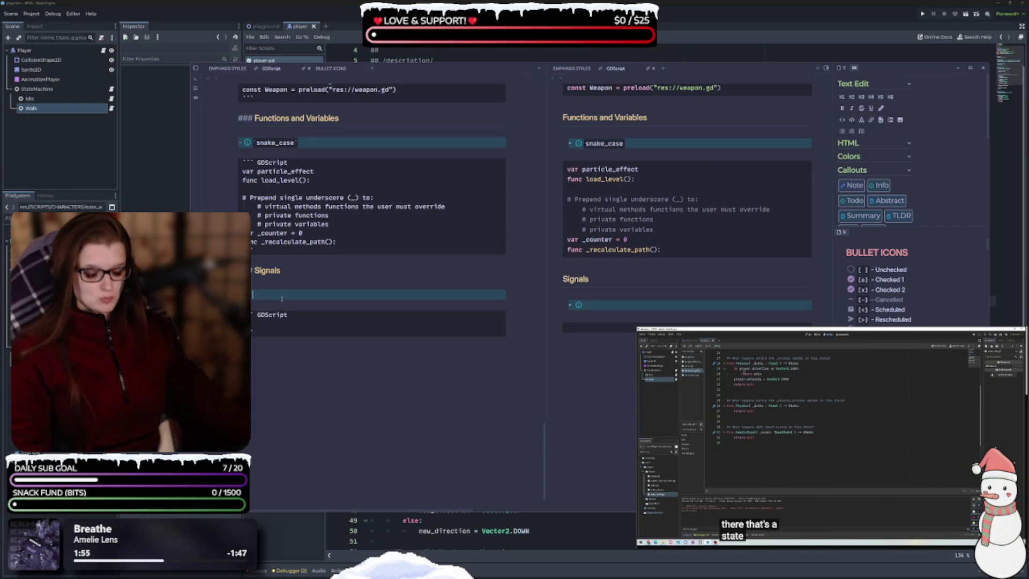
text(Past tense)
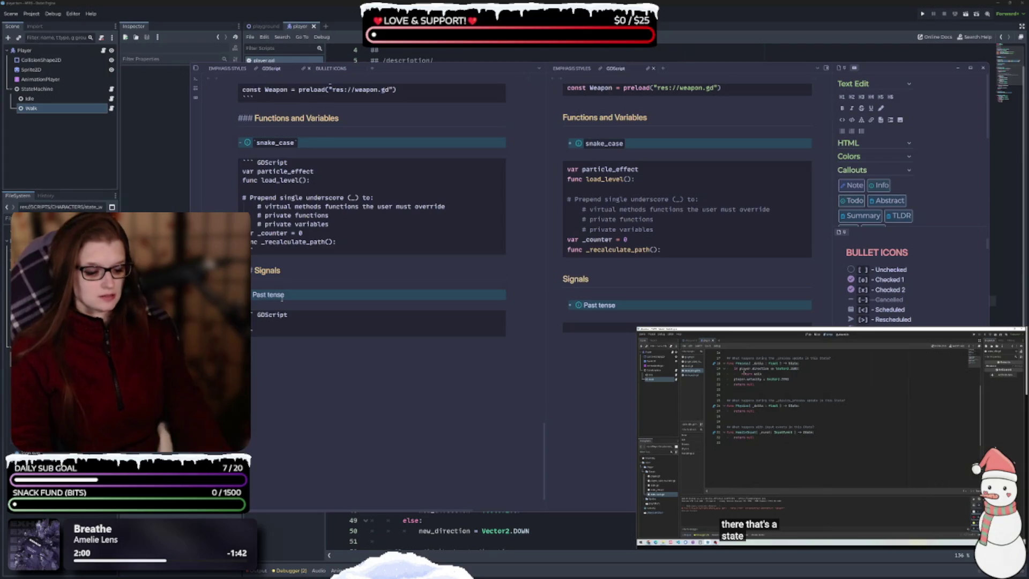
key(Home)
key(Delete)
text(Use p)
key(End)
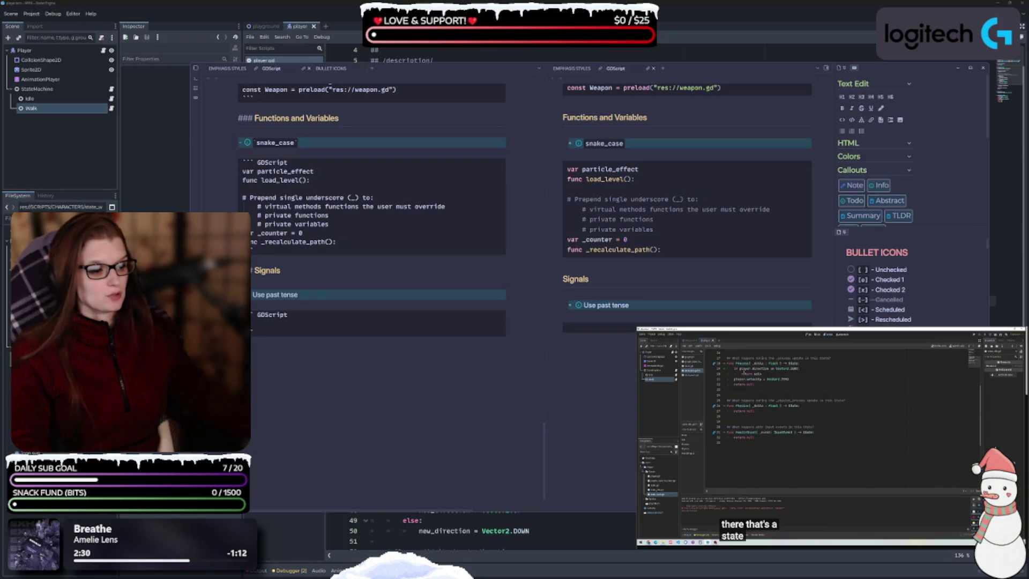
drag(301, 294, 266, 295)
- Colour 'past tense' green and type 'keep the singular' into the Enum names rule
key(ctrl+shift+c)
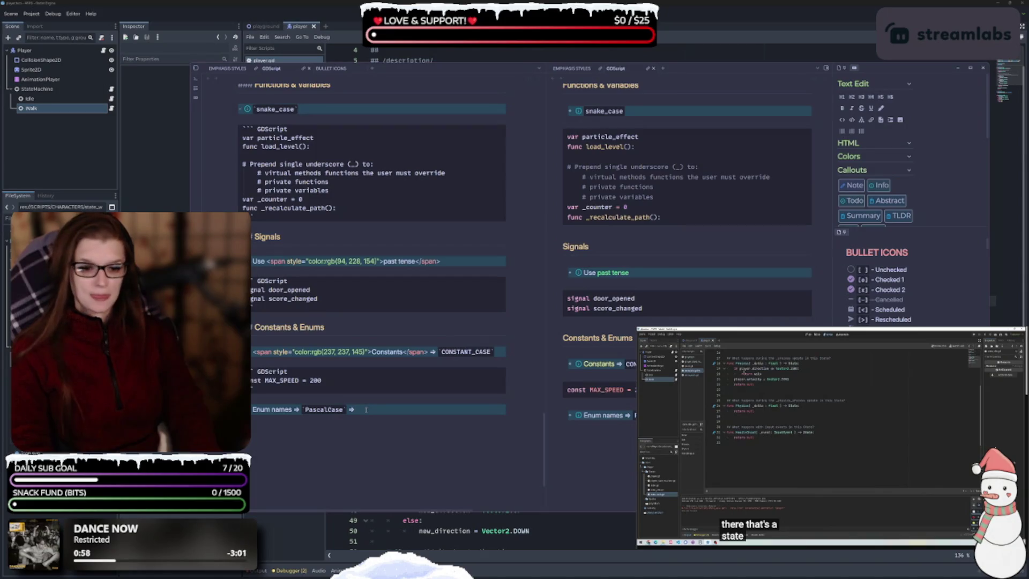
text(keep the)
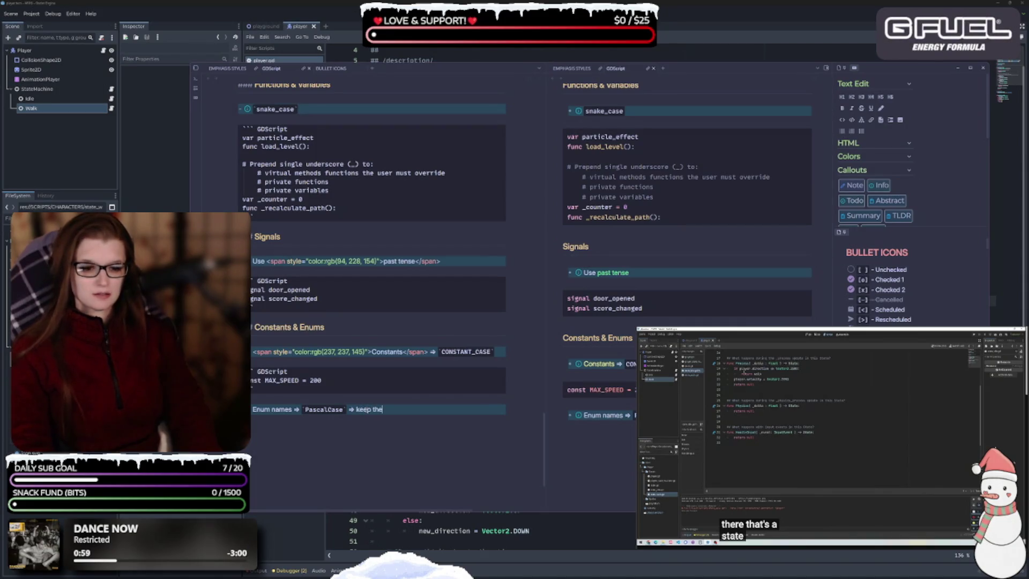
text( singular)
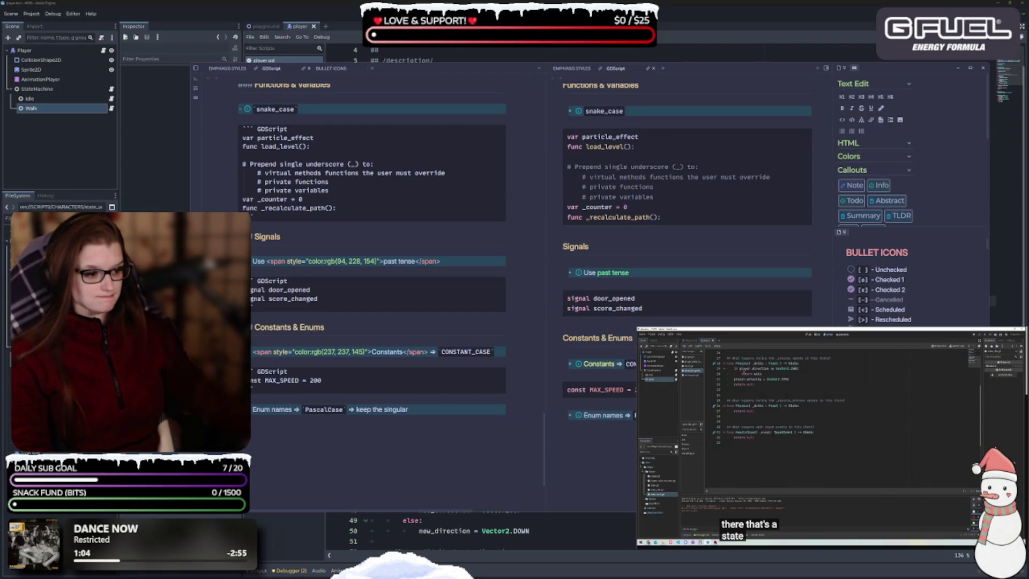
key(ctrl+shift+c)
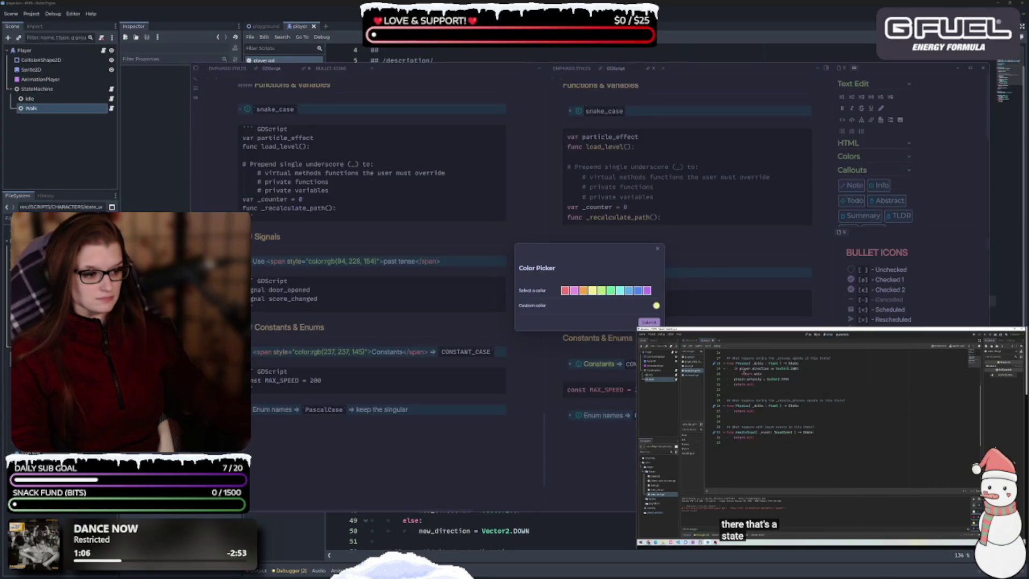
click(658, 250)
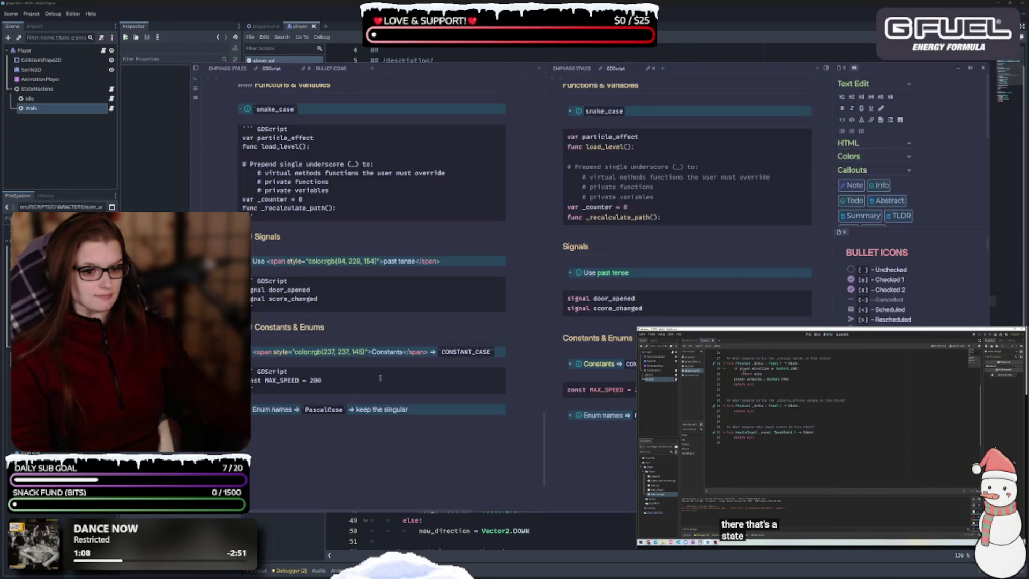
- Colour 'Enum names' yellow and type a '=>' arrow in the Enum names rule
drag(291, 409, 253, 409)
key(ctrl+shift+c)
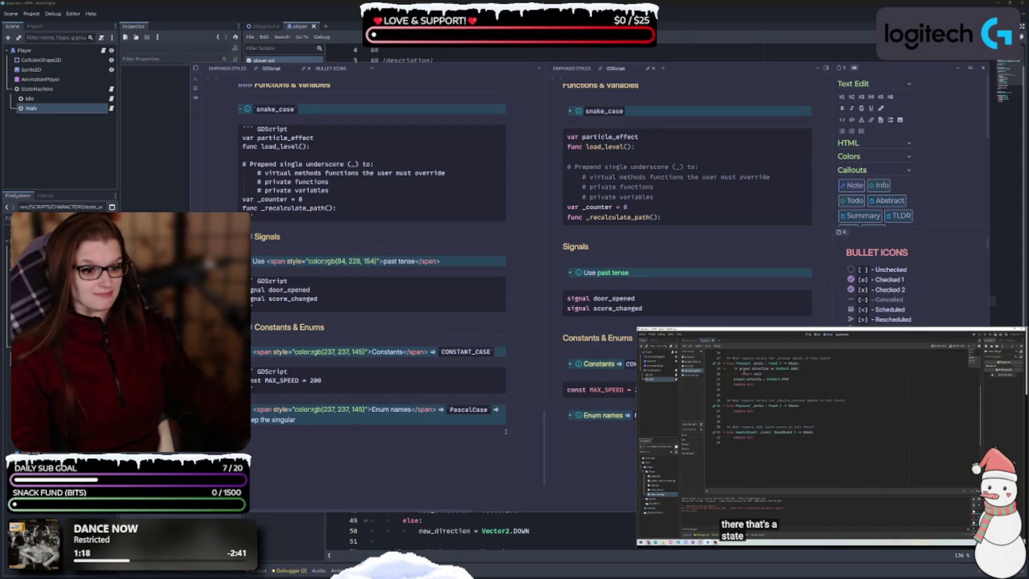
mouse_move(301, 419)
mouse_down()
mouse_move(244, 419)
mouse_move(346, 461)
mouse_up()
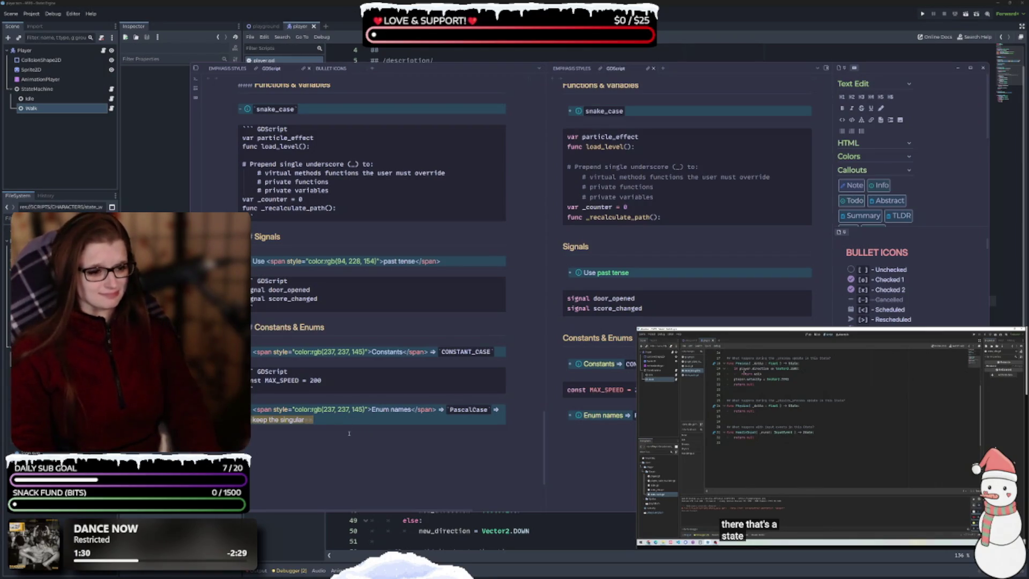
text(=>)
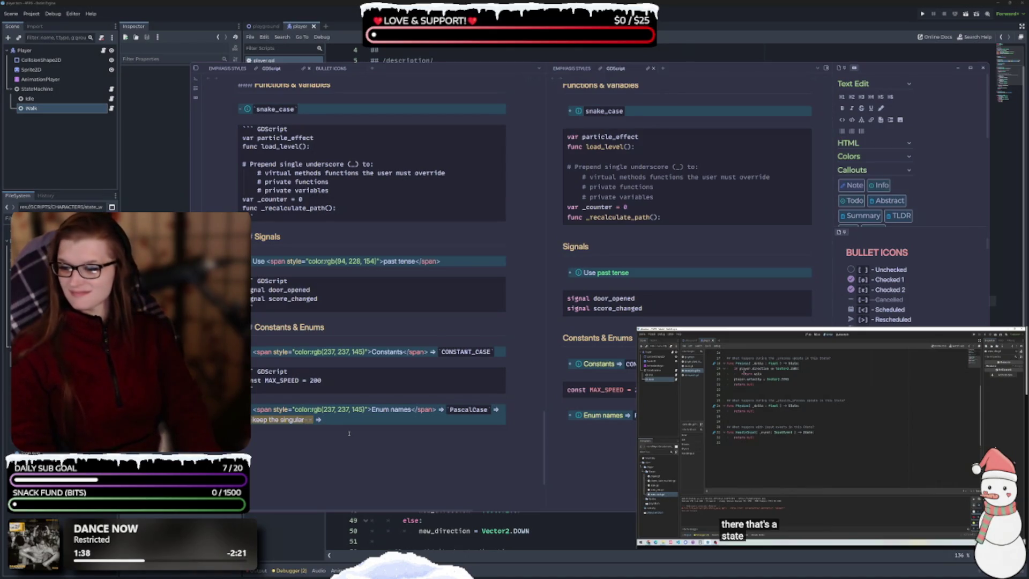
- Type '`CONSTANT_CASE`' and 'members =>' and break the members rule onto its own line
text(`CONSTANT)
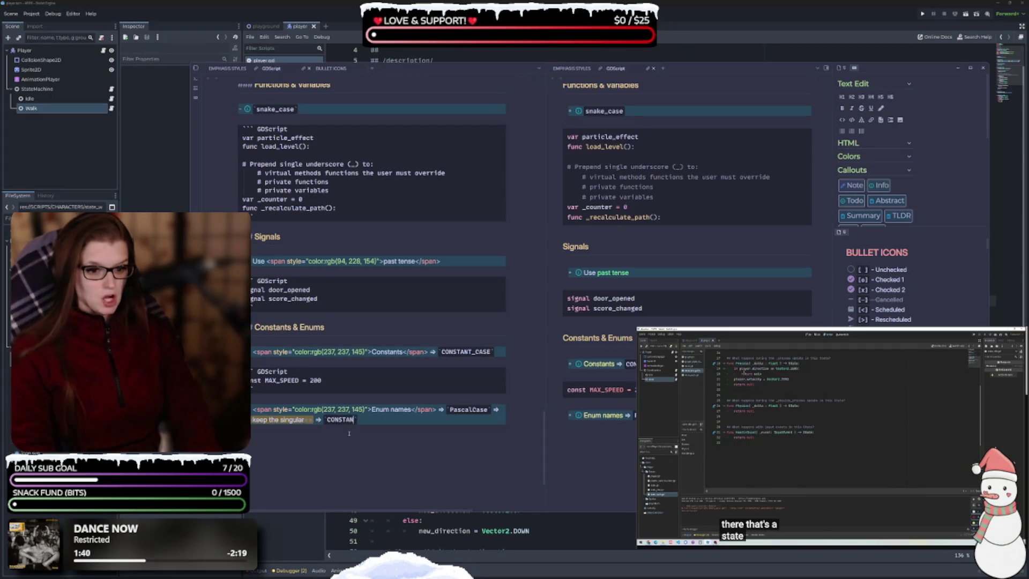
text(_CASE`)
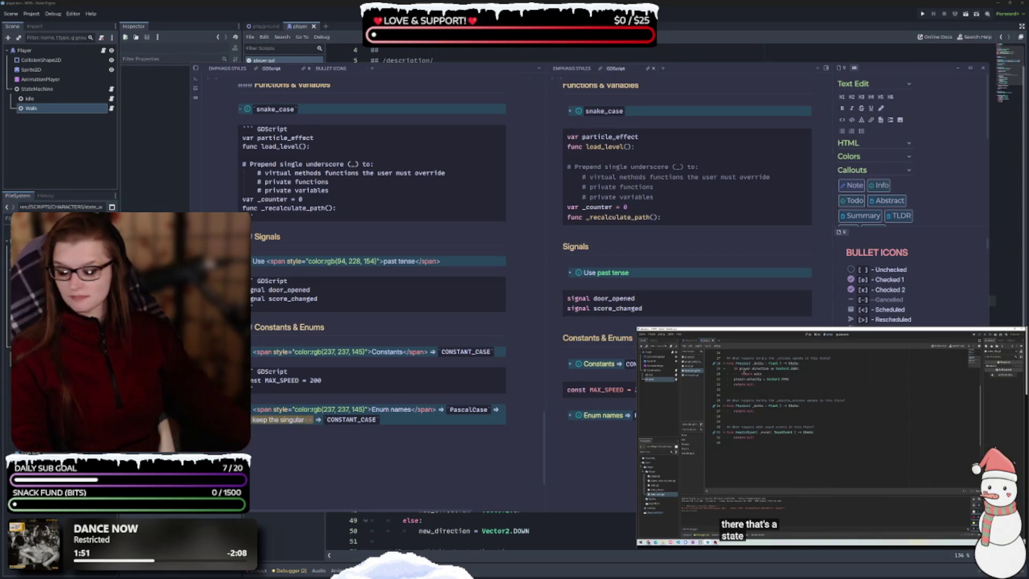
text(membe)
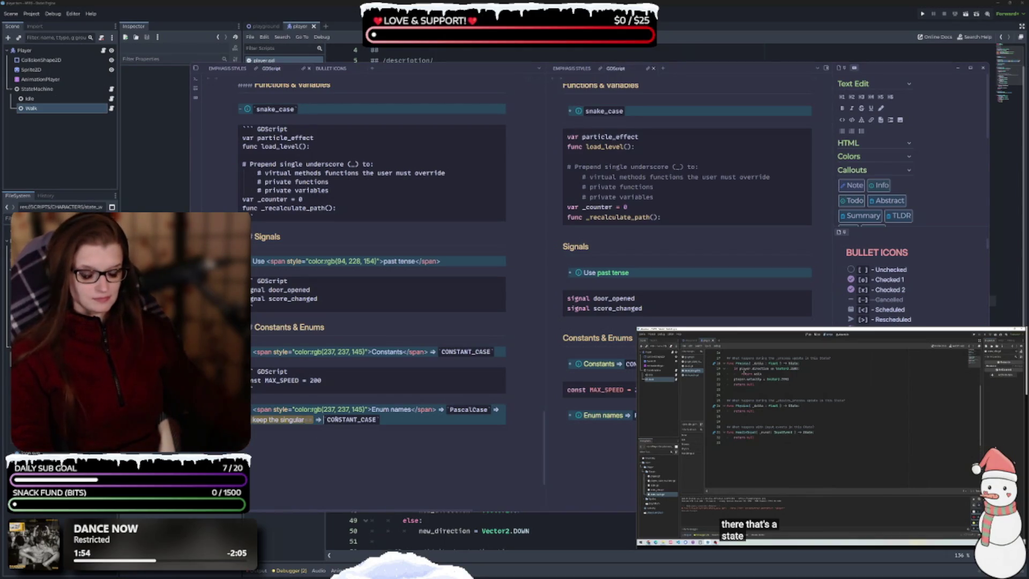
text(rs)
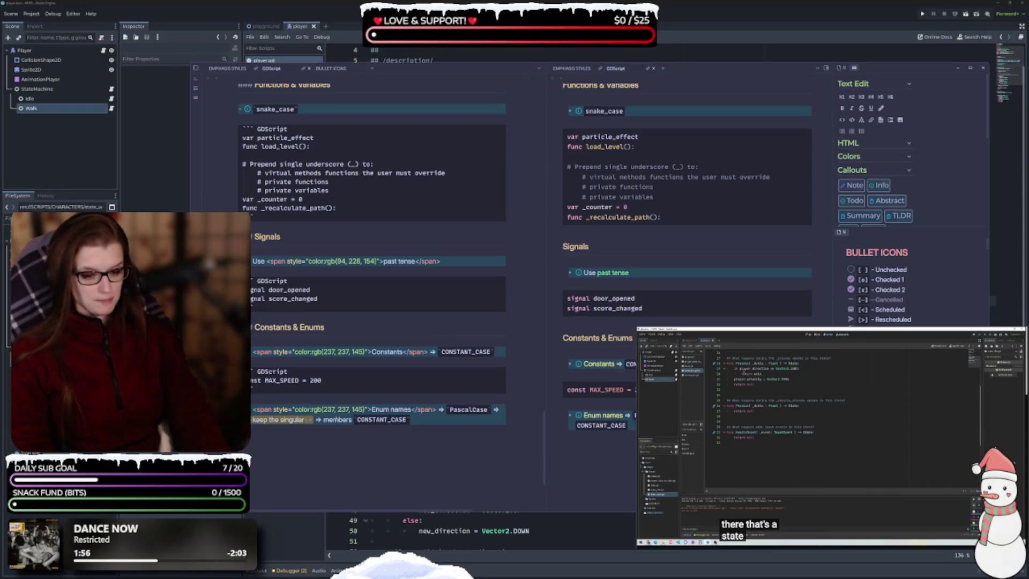
text( =)
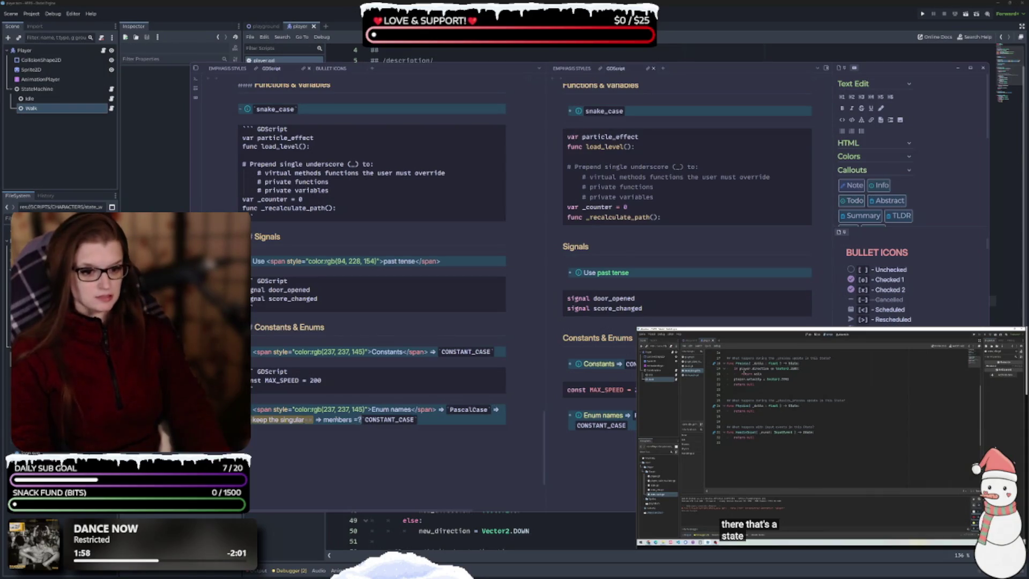
text(>)
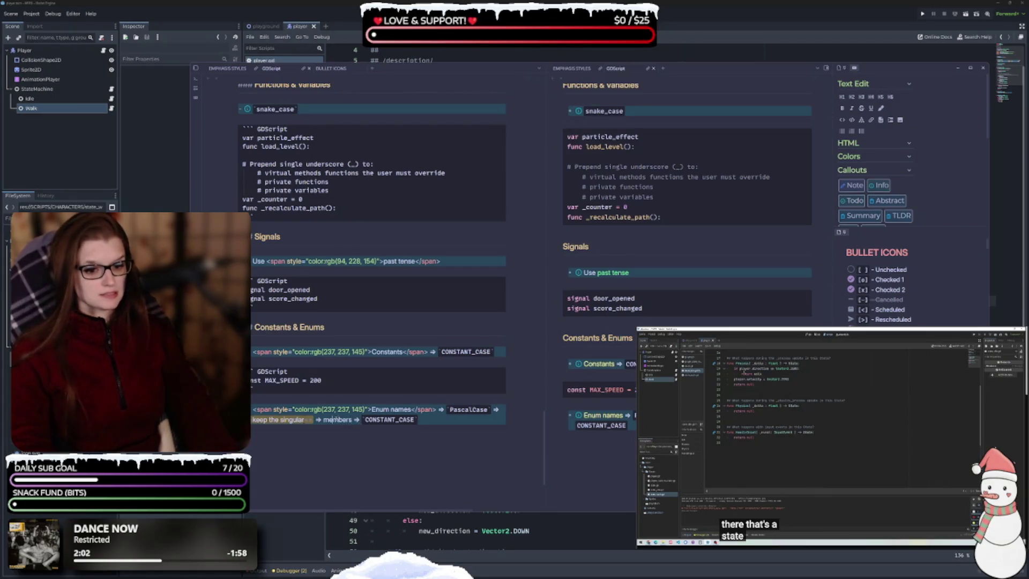
key(Return)
- Label the new callout line 'Enum members' and colour it pale yellow
text(> )
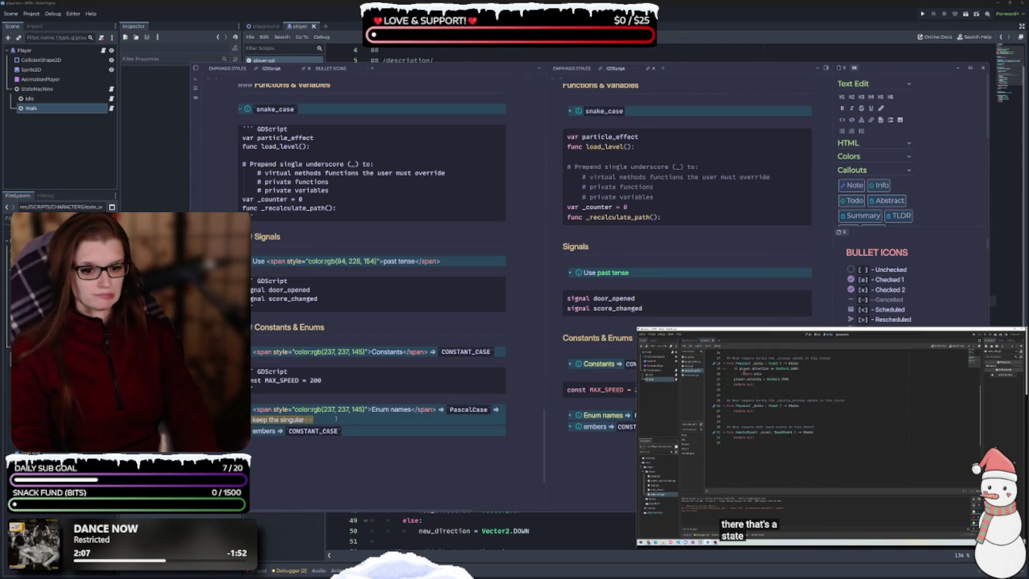
text(M)
key(BackSpace)
text(Enum m)
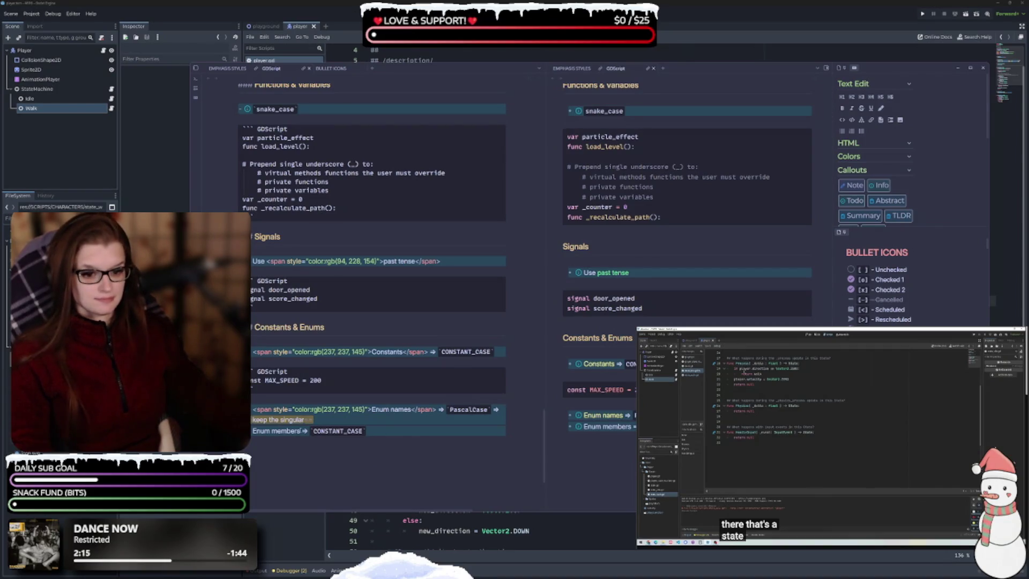
drag(300, 431, 254, 431)
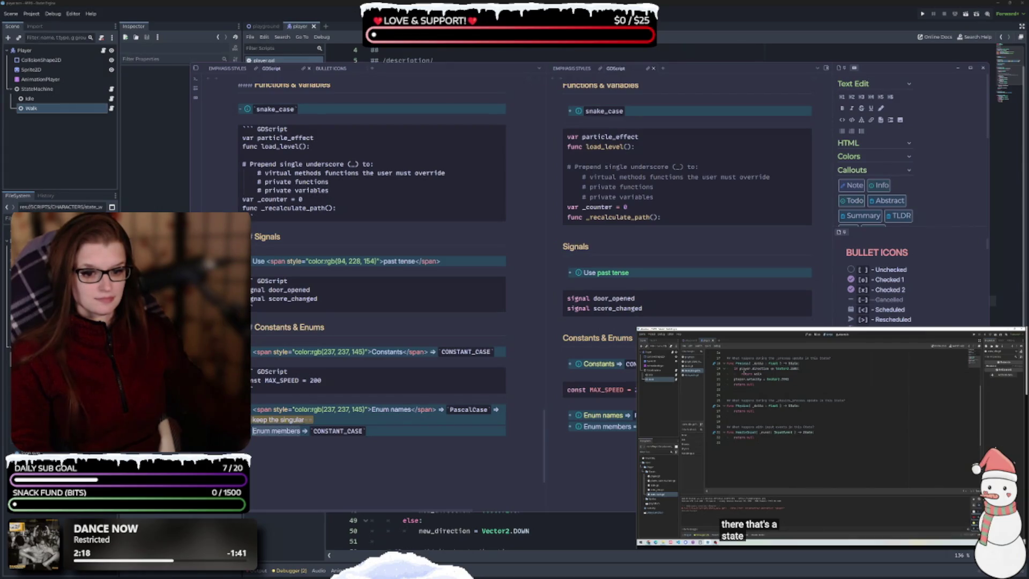
key(ctrl+shift+c)
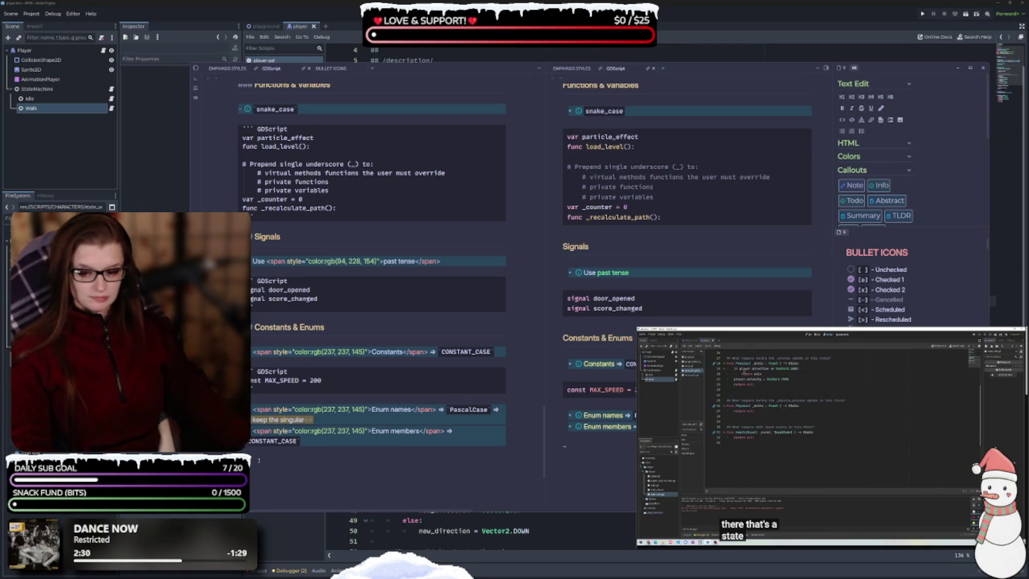
- Start a GDScript code block and paste the enum Element { EARTH, WATER, AIR, FIRE } example
text(``` GDS)
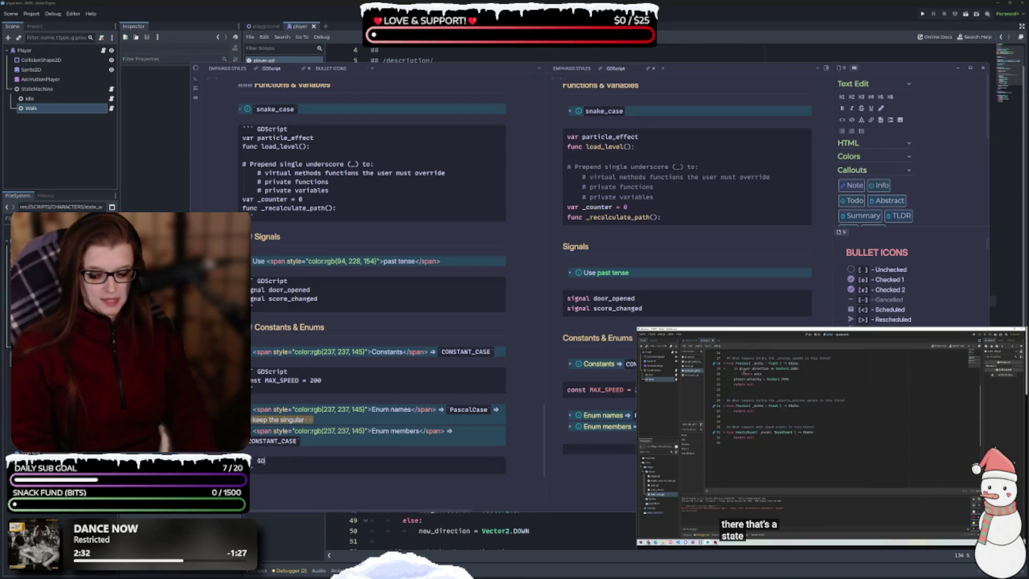
text(cript)
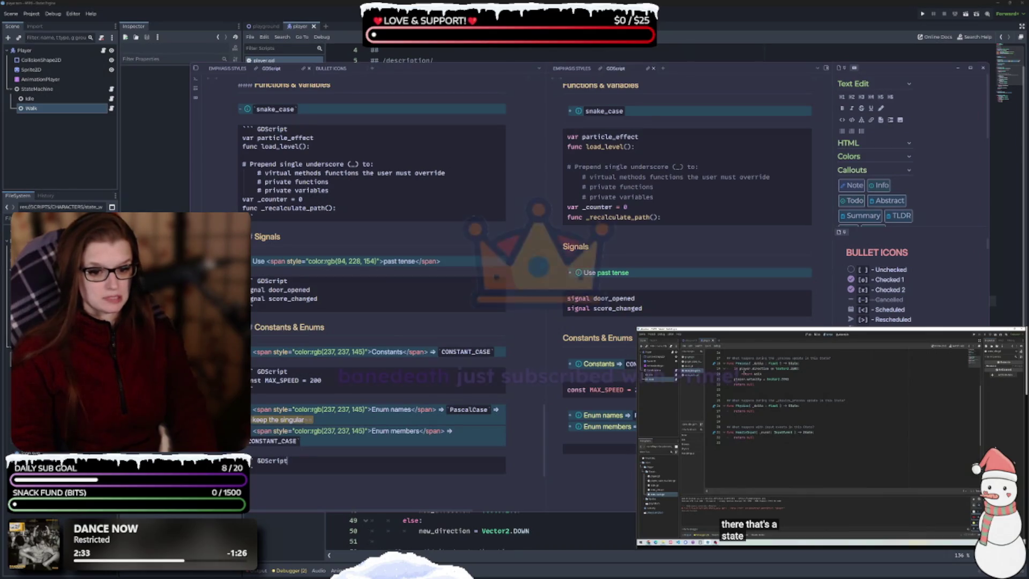
key(Return)
key(ctrl+v)
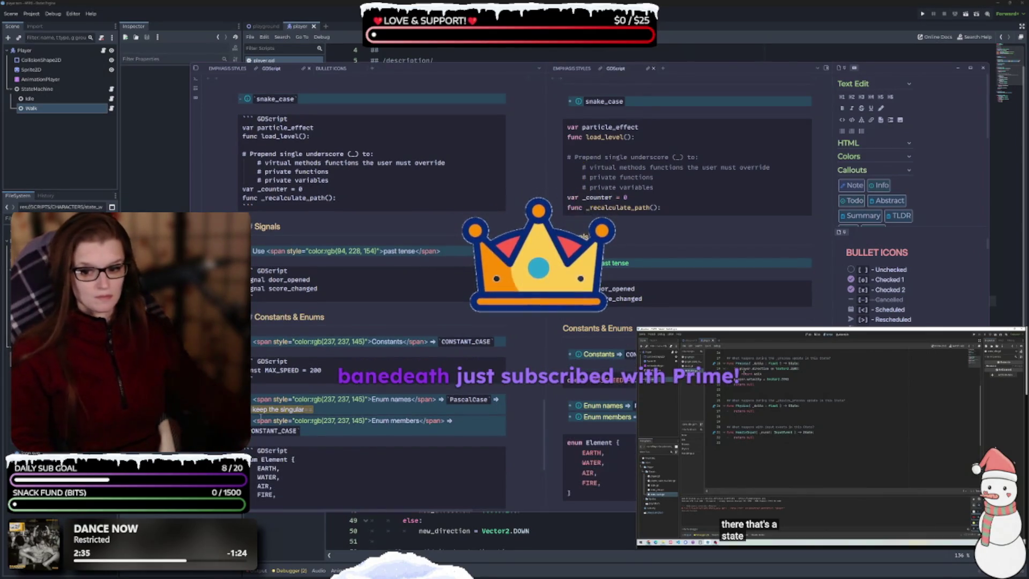
scroll(372, 268, down, 3)
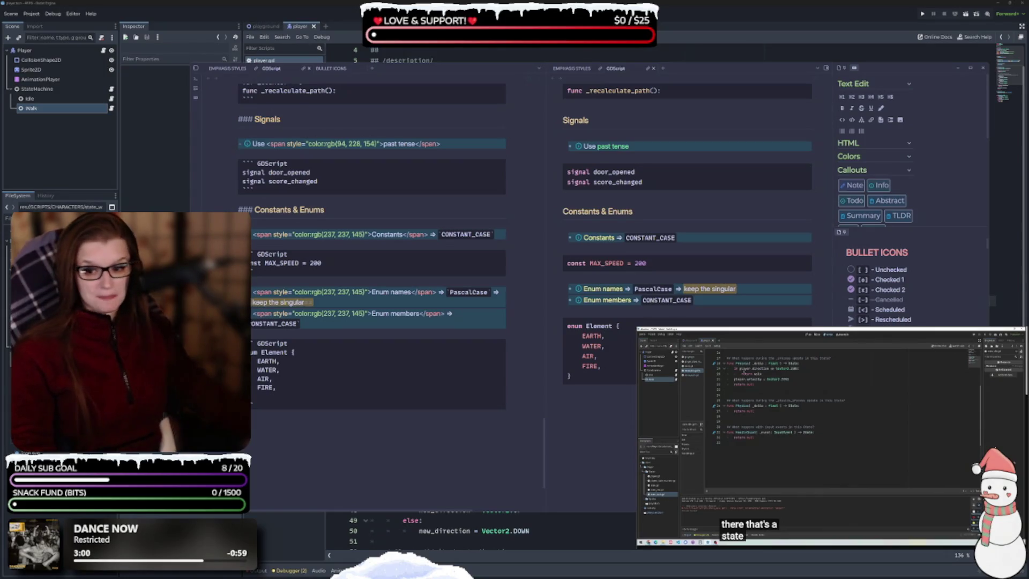
scroll(288, 400, down, 5)
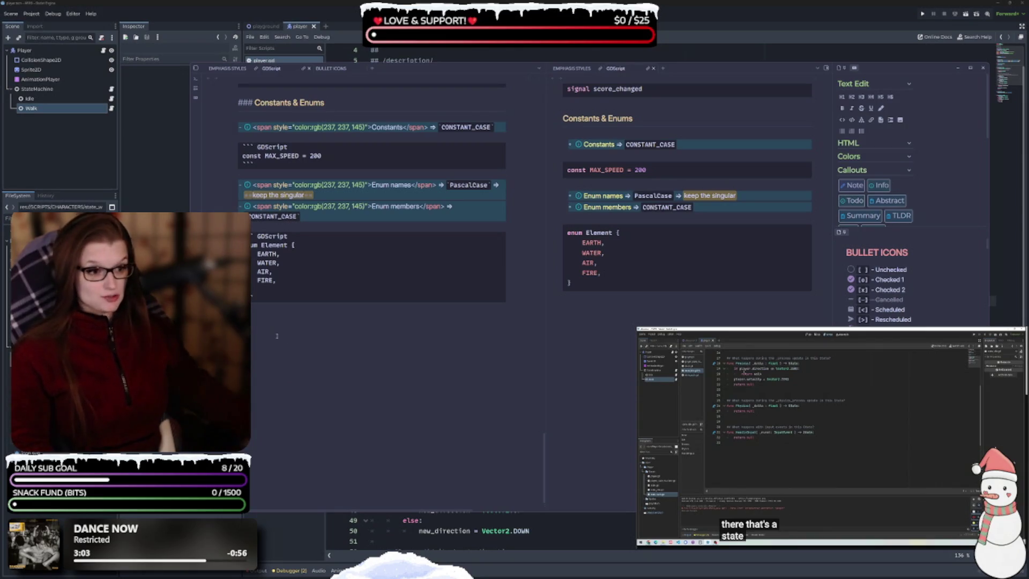
scroll(410, 386, up, 2)
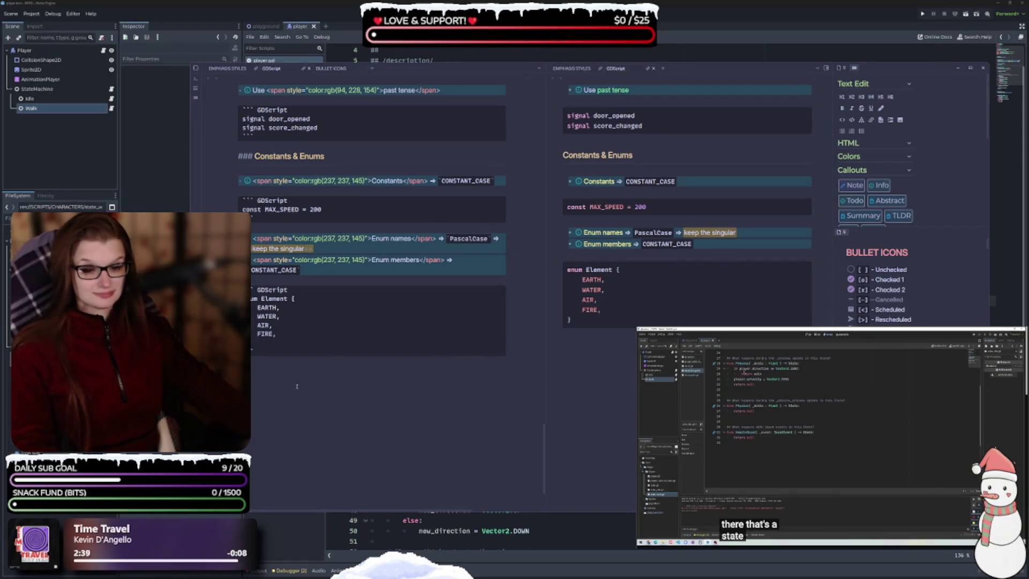
- Fold Naming Conventions and type a Code Order heading after the enum Element example
scroll(296, 386, up, 15)
scroll(383, 413, up, 5)
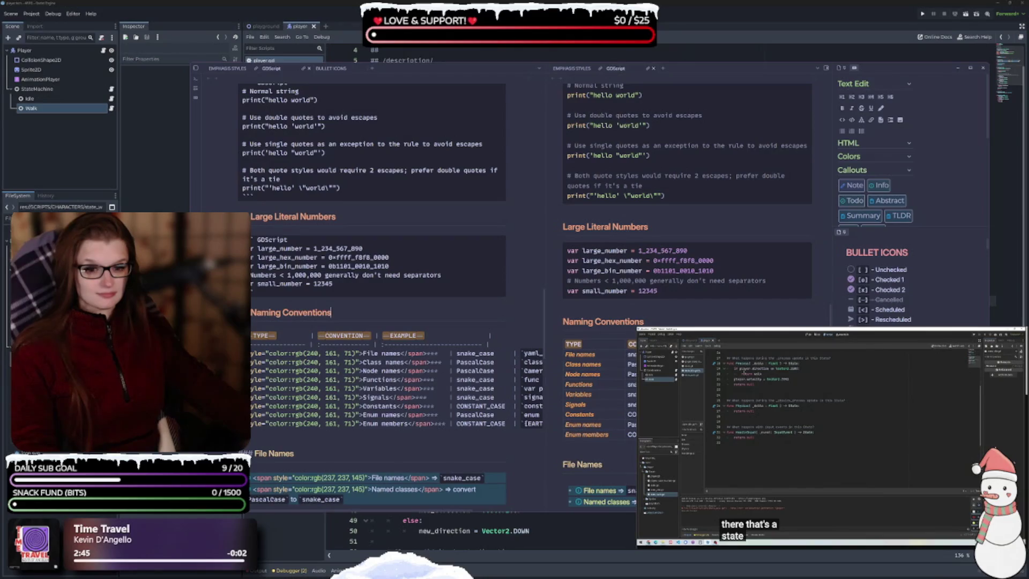
key(ctrl+shift+bracketleft)
scroll(330, 328, down, 1)
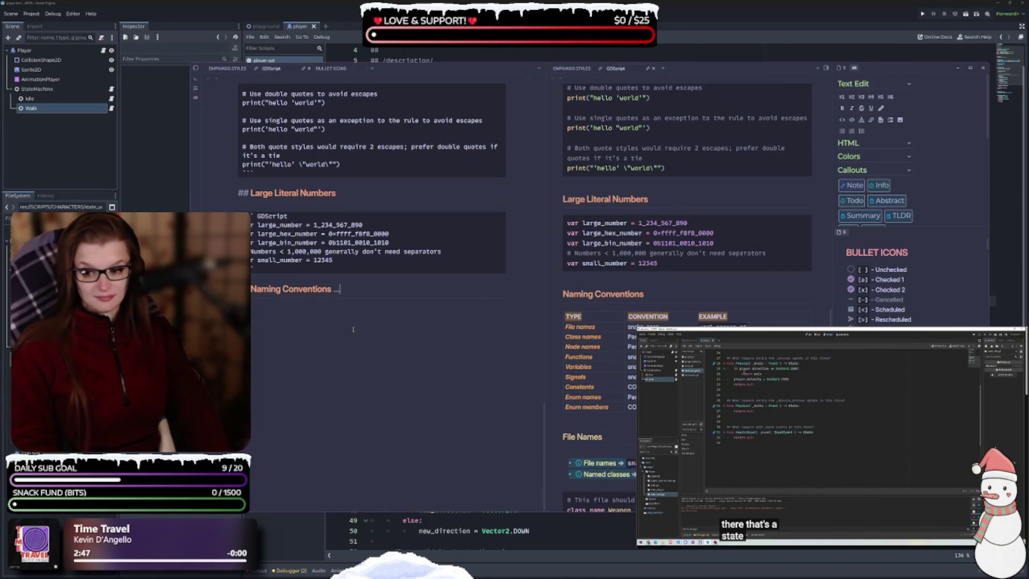
scroll(353, 329, down, 10)
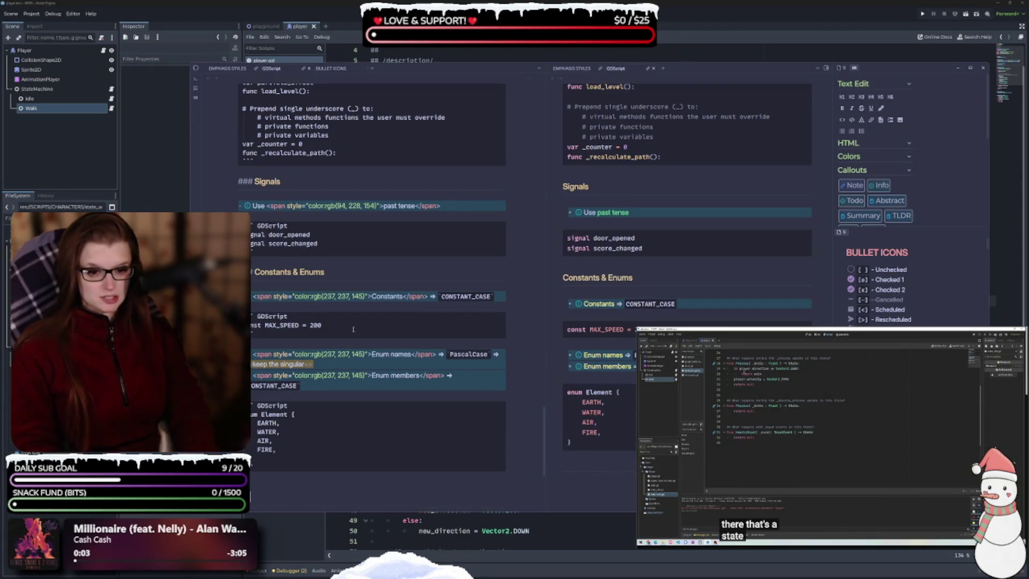
text(Code Or)
text(der)
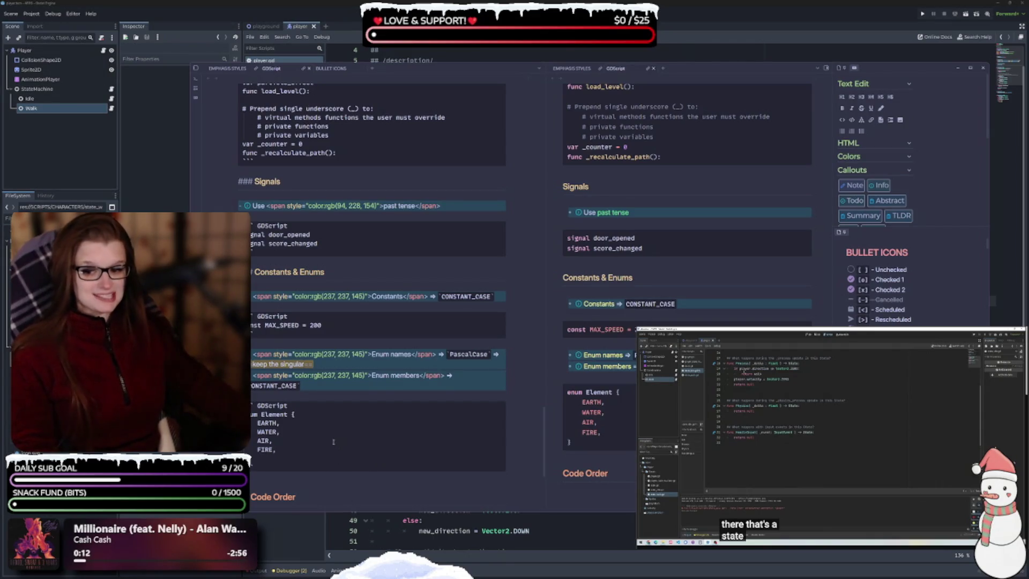
scroll(355, 433, up, 5)
scroll(355, 434, up, 6)
scroll(327, 334, down, 15)
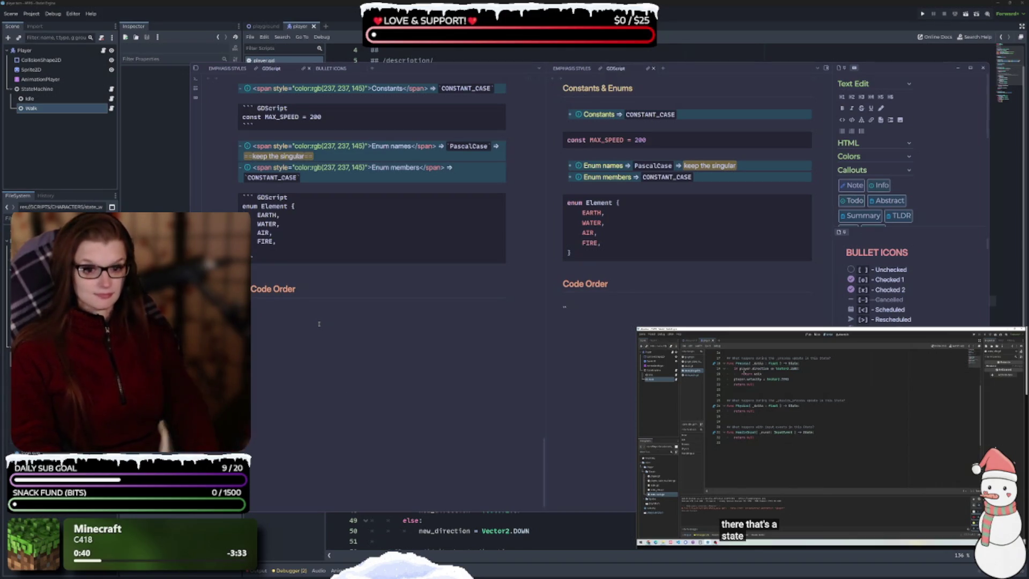
- Paste the 17-step code-order list in a GDScript code block, then add a Class Declaration heading
text(``` GDScr)
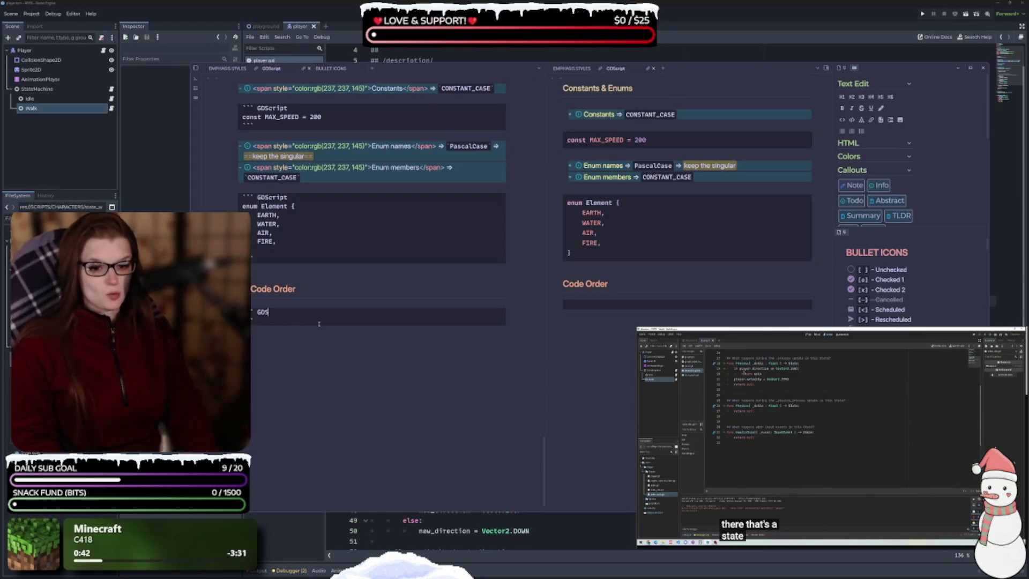
key(Return)
key(ctrl+v)
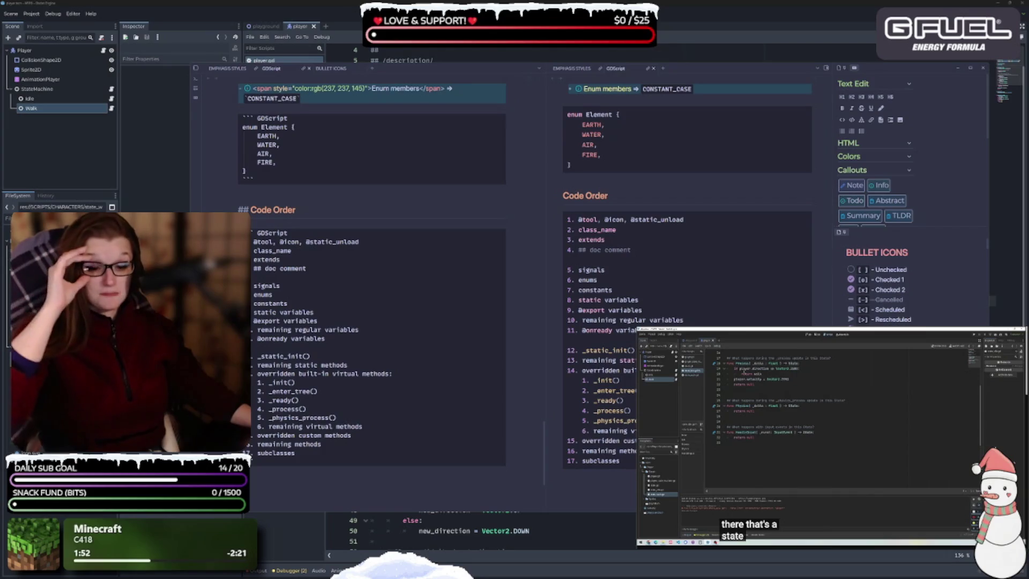
scroll(372, 290, down, 3)
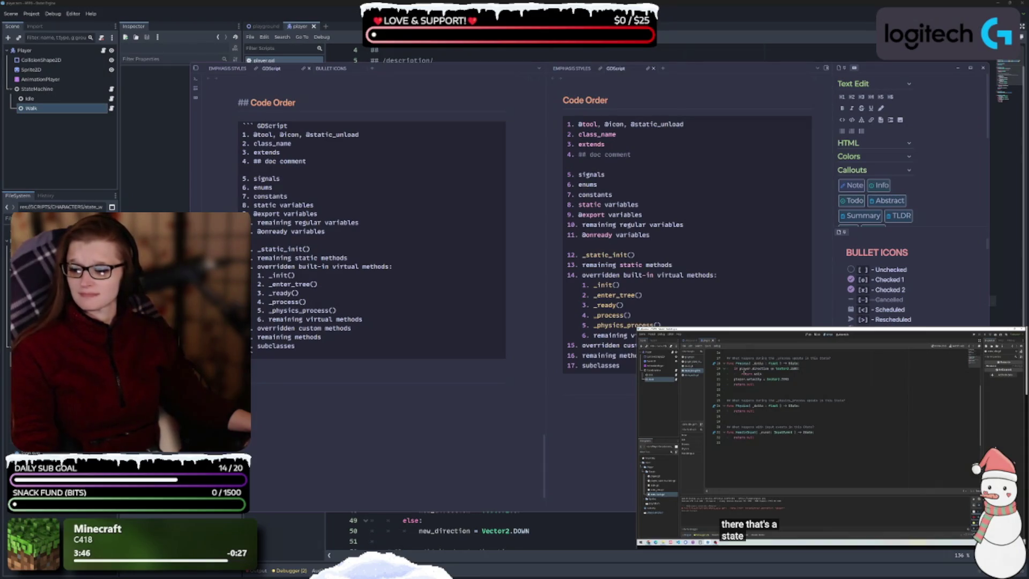
text(Class Declaration)
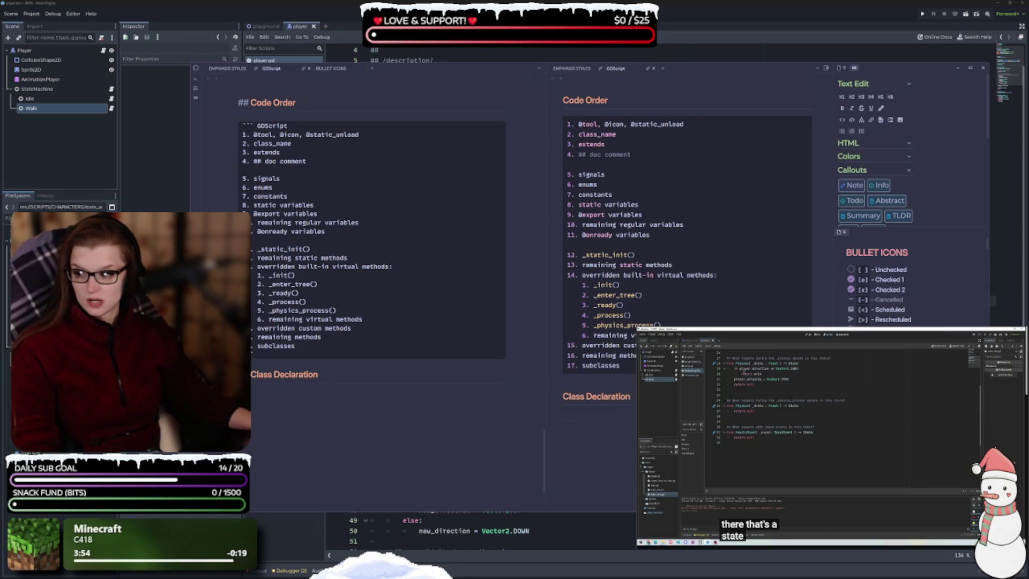
- Add '## Signals & Properties' on a new line below Class Declaration
key(Return)
key(Return)
text(## Signals)
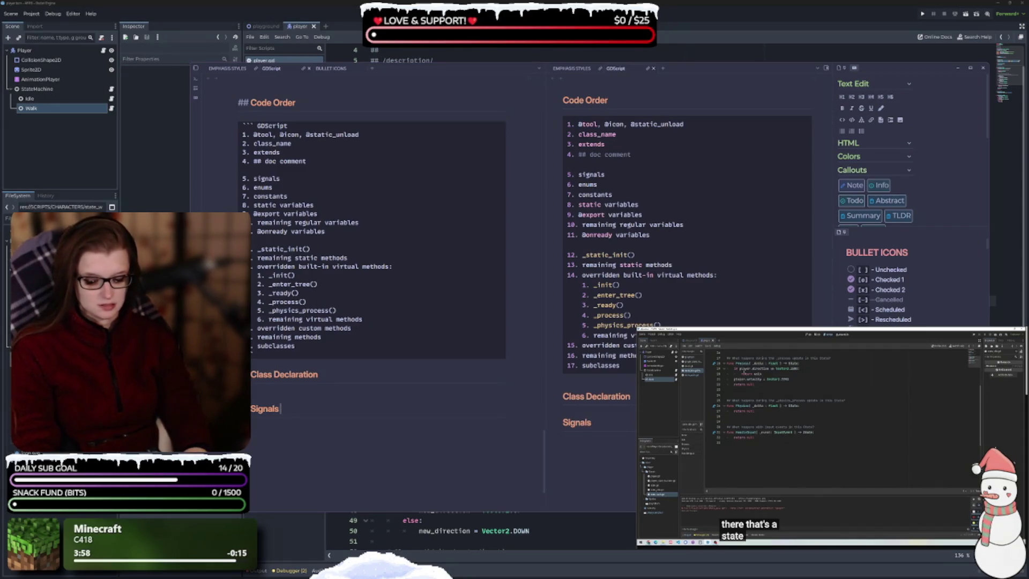
text( & P)
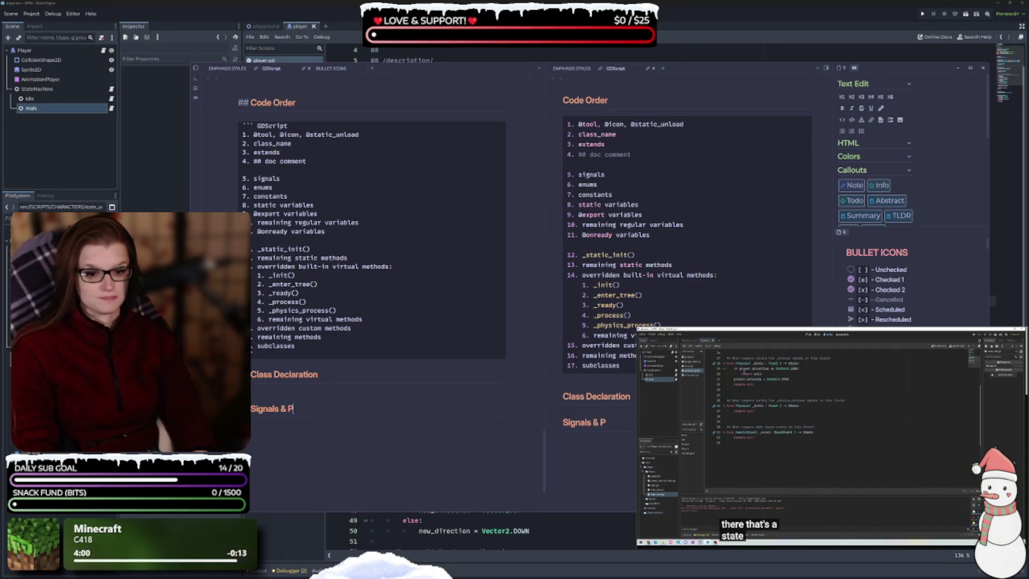
text(roperties)
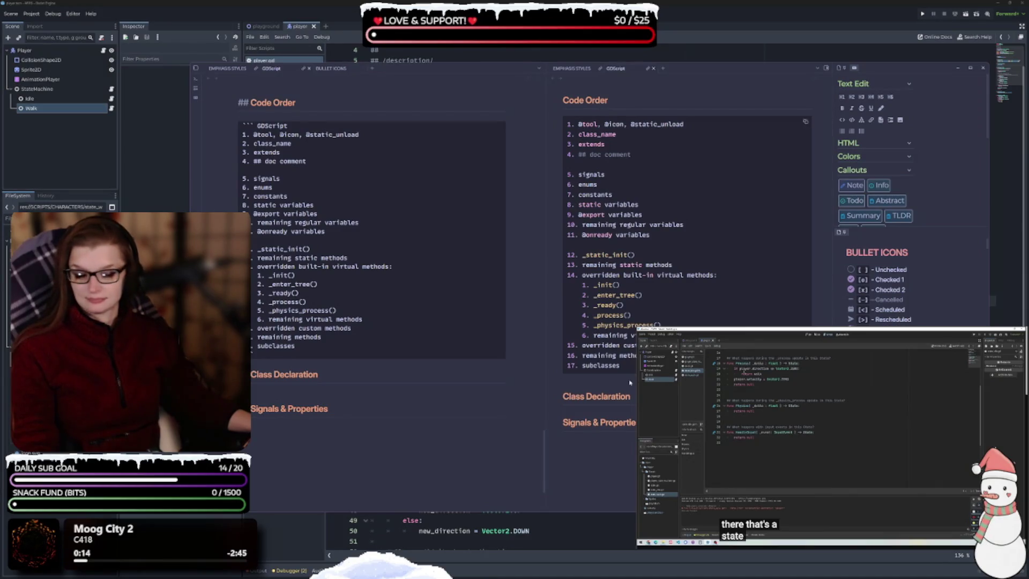
scroll(418, 431, up, 2)
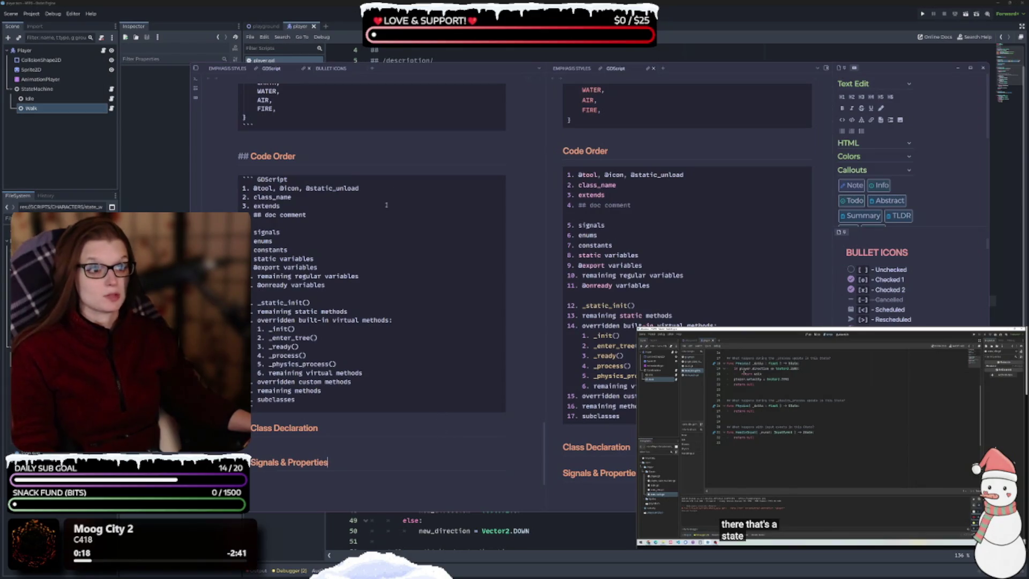
- Close the BULLET ICONS, EMPHASIS STYLES and duplicate GDScript tabs, then narrow the window to reveal player.gd
click(362, 68)
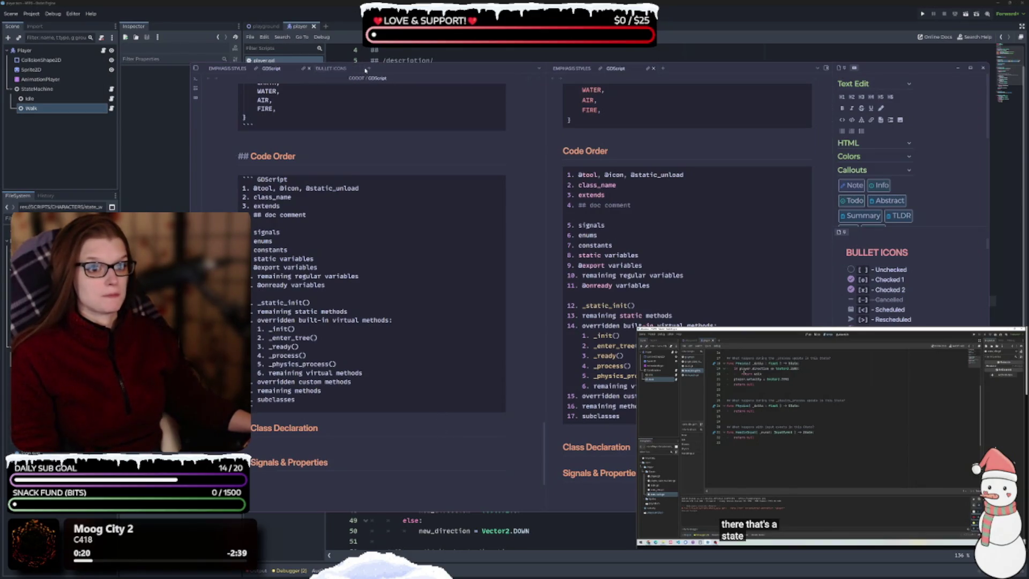
click(256, 70)
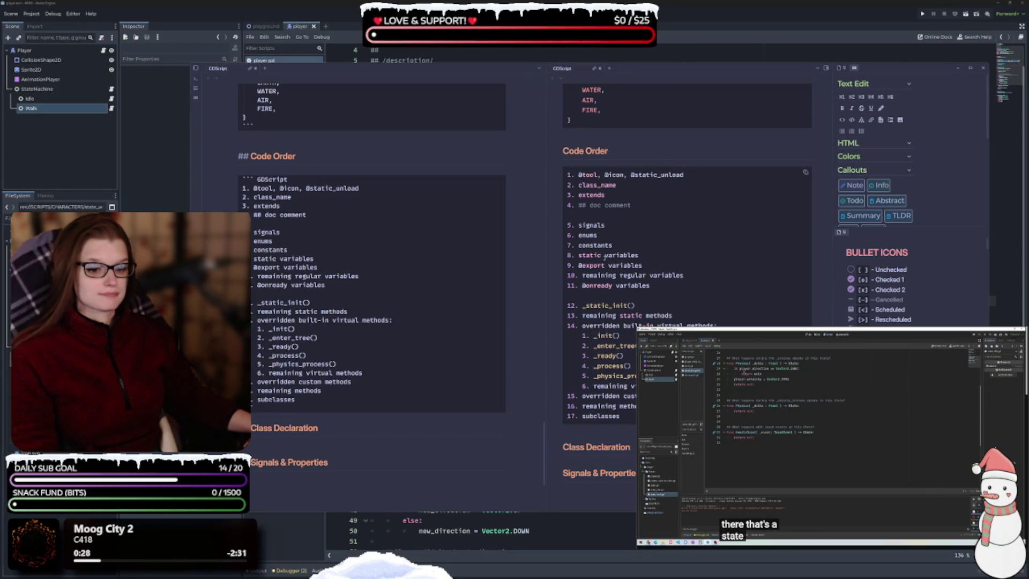
drag(545, 161, 528, 162)
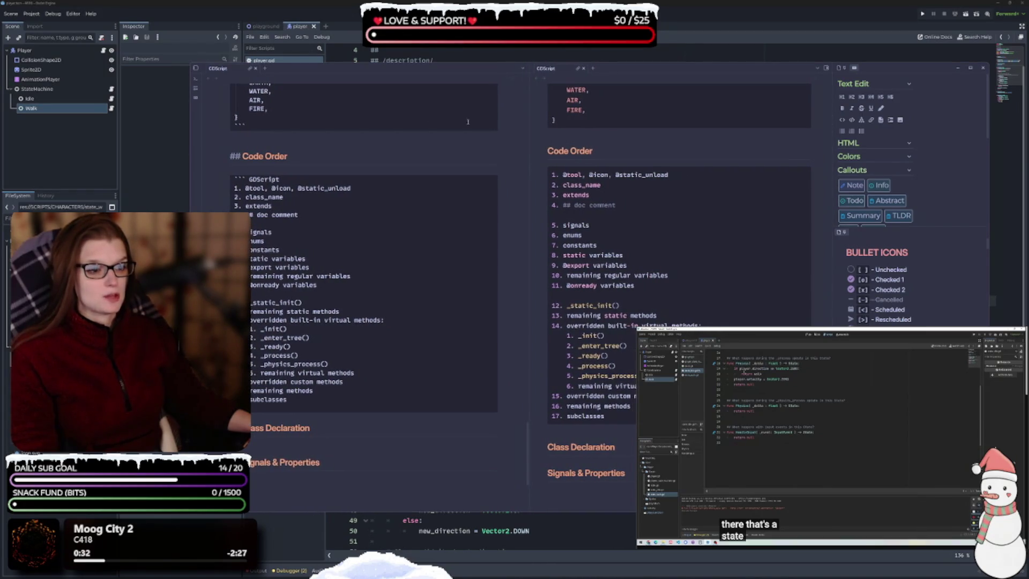
click(255, 69)
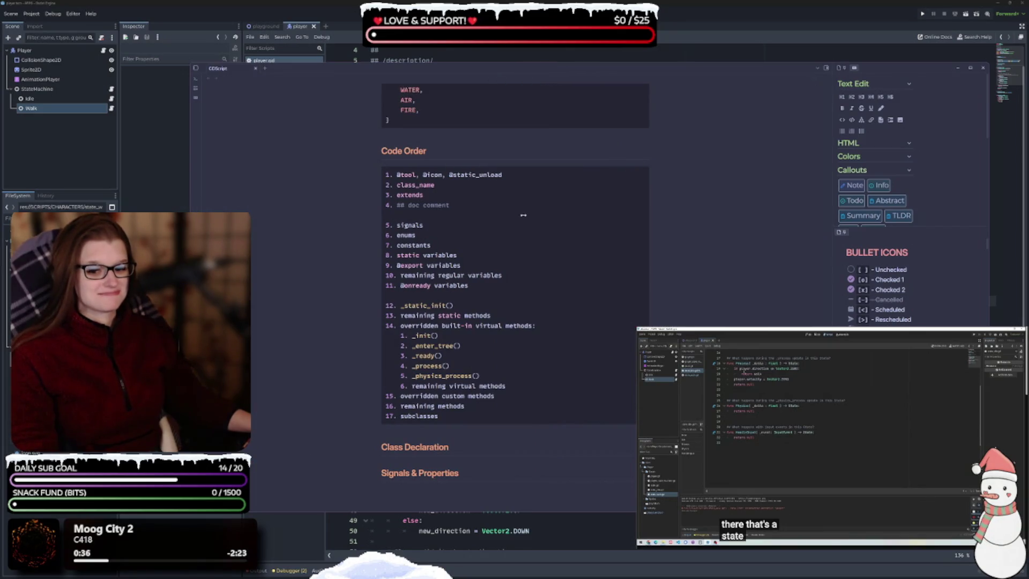
mouse_move(191, 234)
mouse_down()
mouse_move(697, 234)
mouse_move(618, 226)
mouse_up()
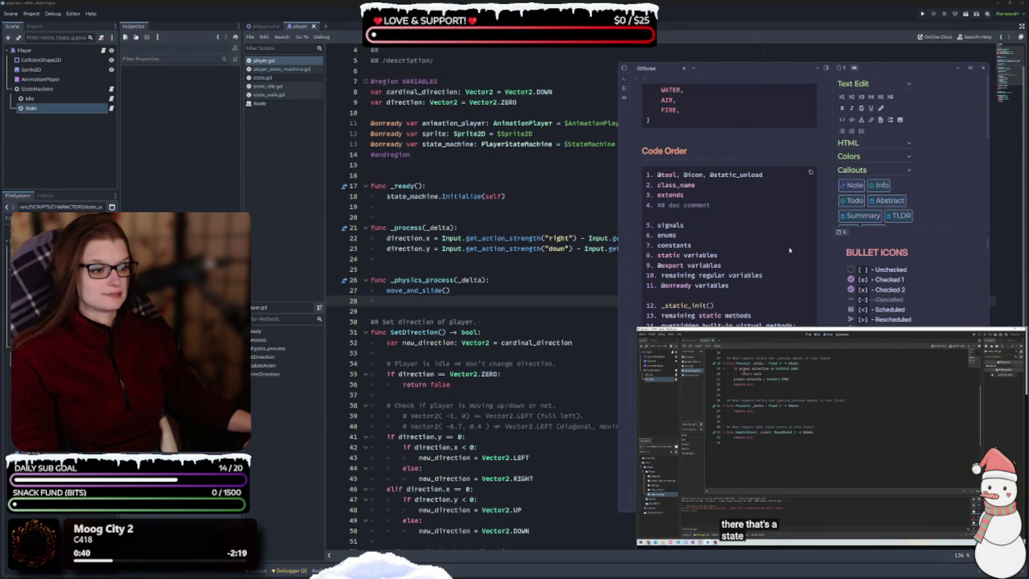
- Resize the formatting side panel and widen the note text area of the notes window
drag(830, 244, 874, 245)
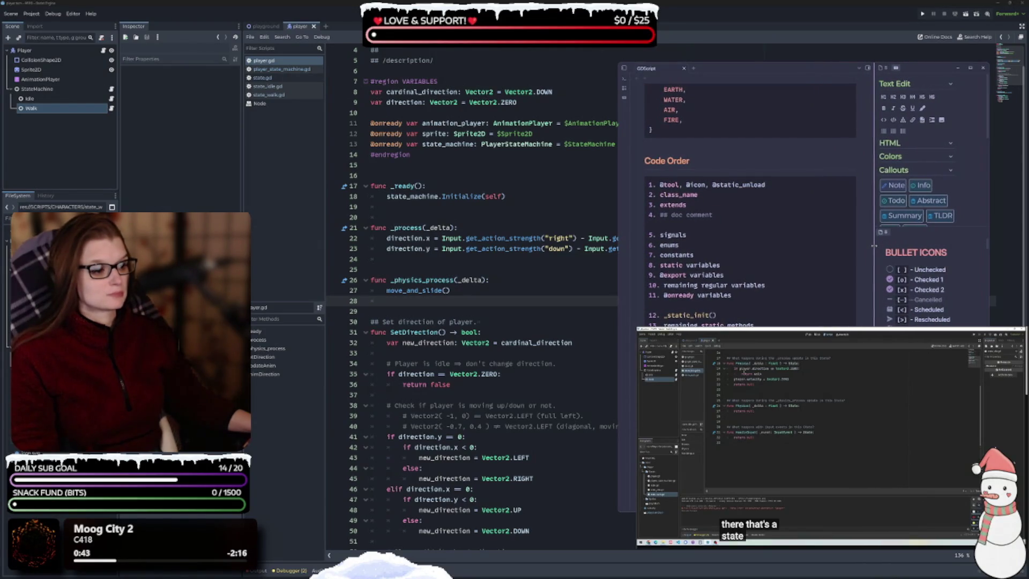
scroll(781, 275, up, 3)
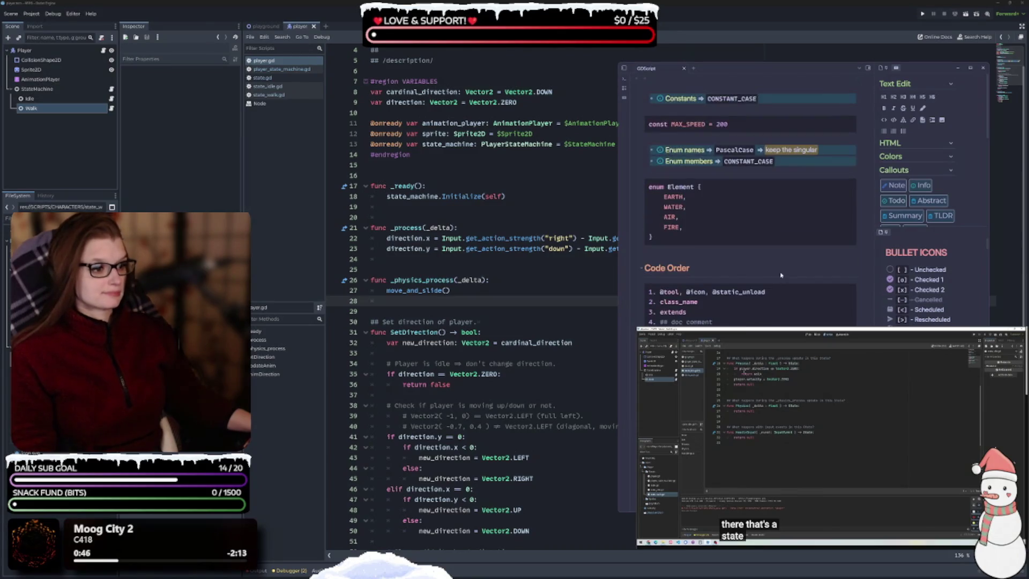
scroll(781, 275, down, 2)
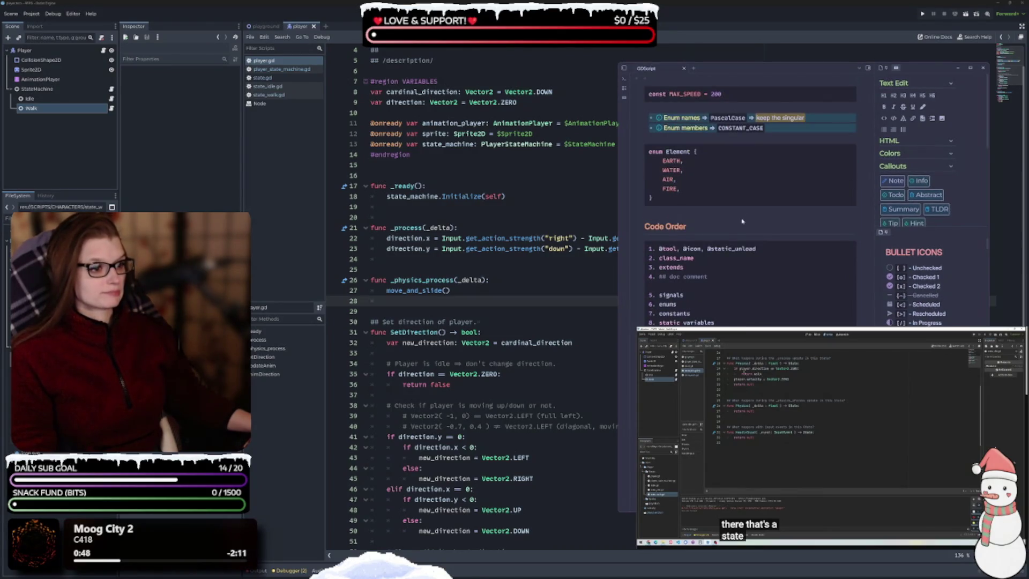
scroll(757, 236, down, 2)
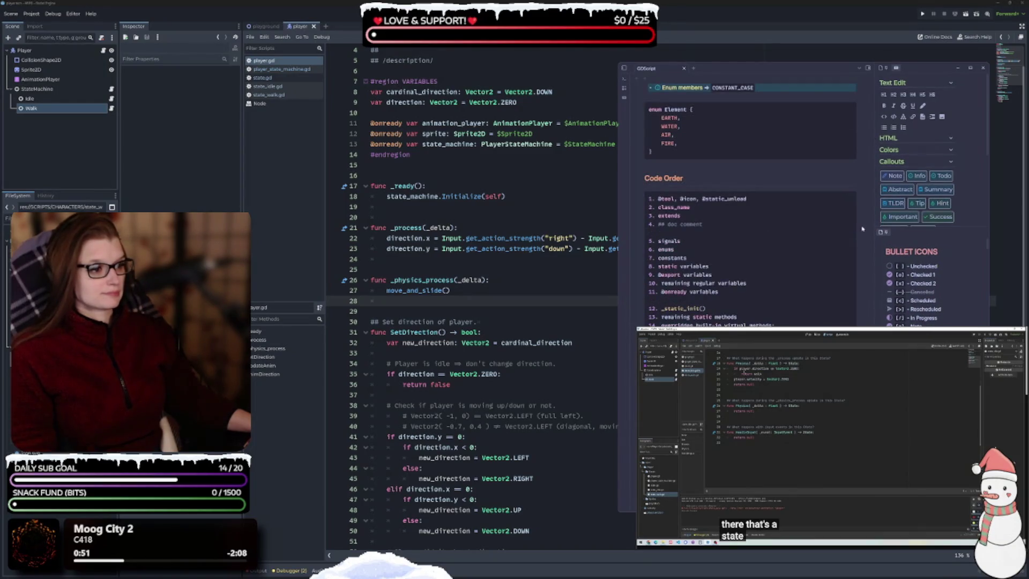
drag(874, 223, 892, 223)
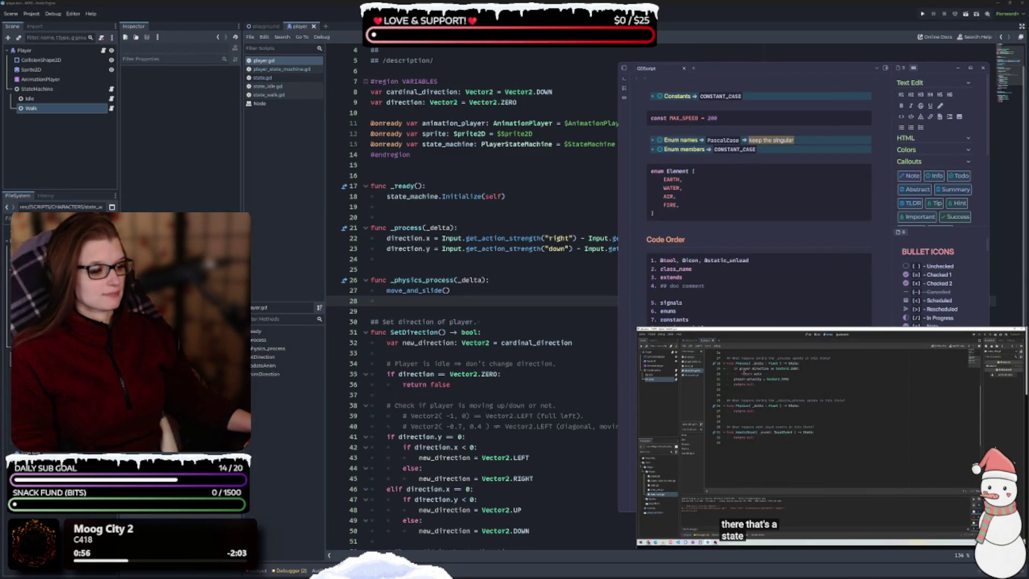
click(522, 510)
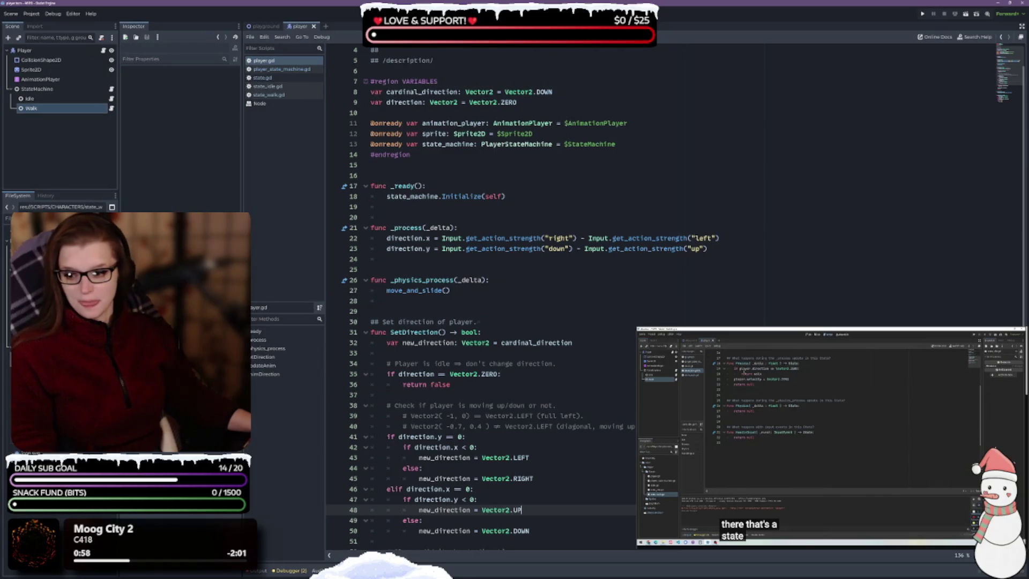
key(alt+Tab)
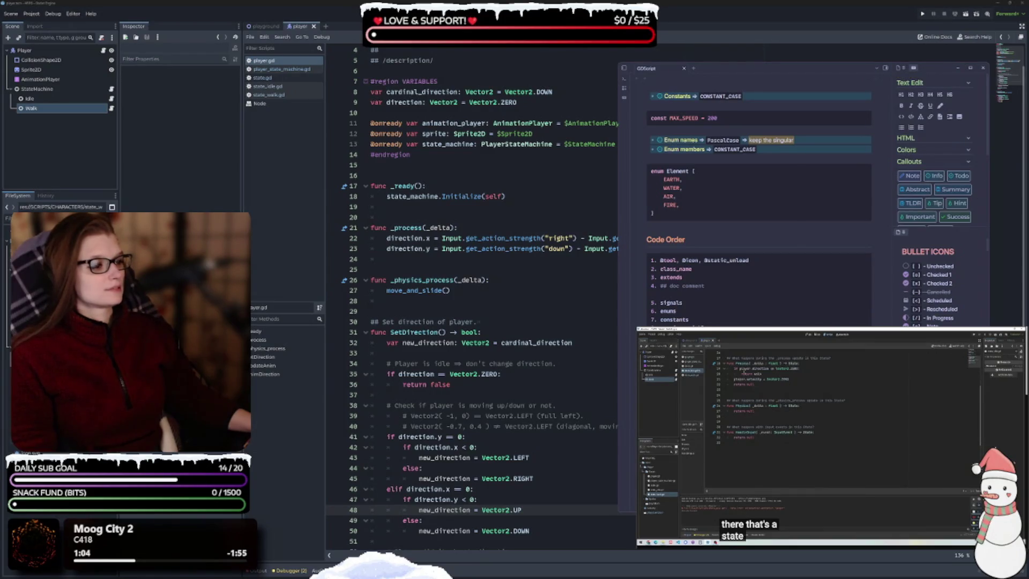
- Collapse the formatting sidebar, reposition the window beside Godot, and show the file tree
click(886, 68)
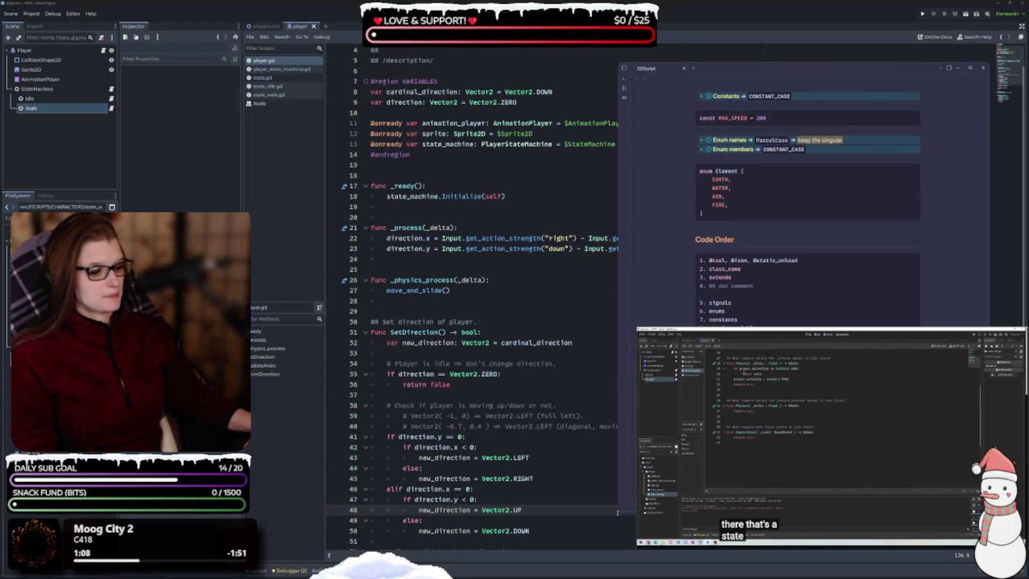
drag(618, 268, 695, 268)
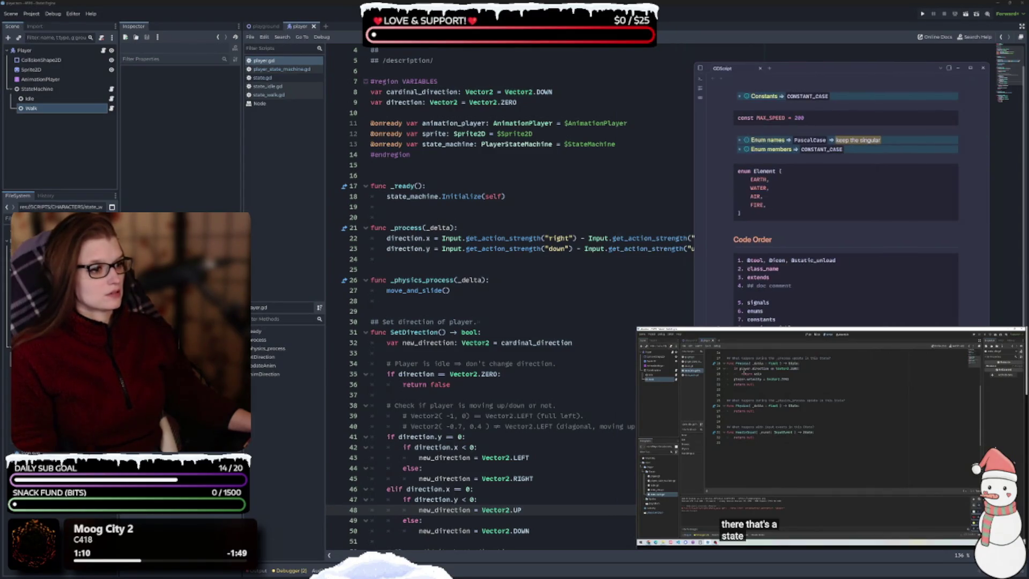
scroll(847, 215, up, 3)
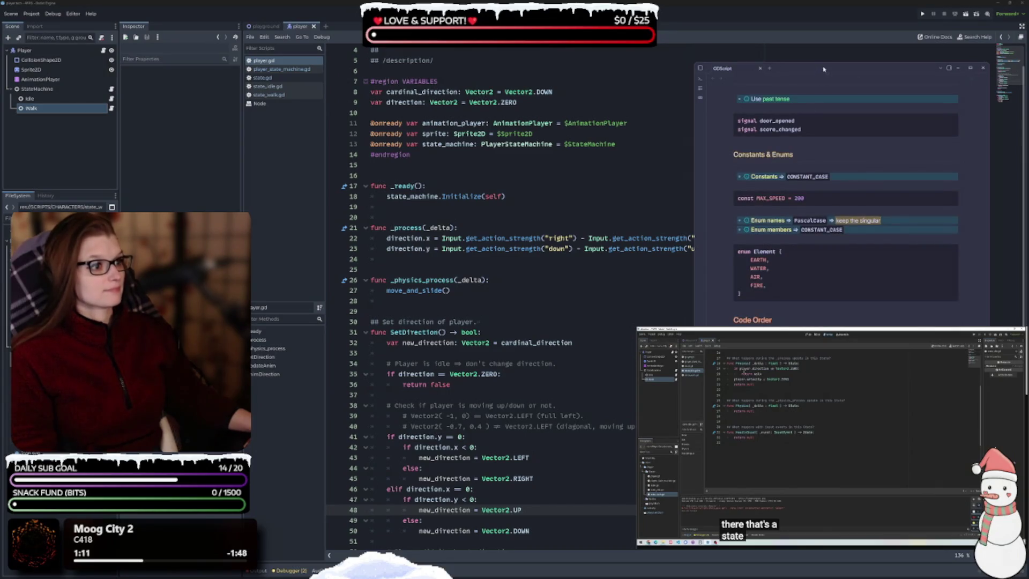
drag(831, 35, 831, 33)
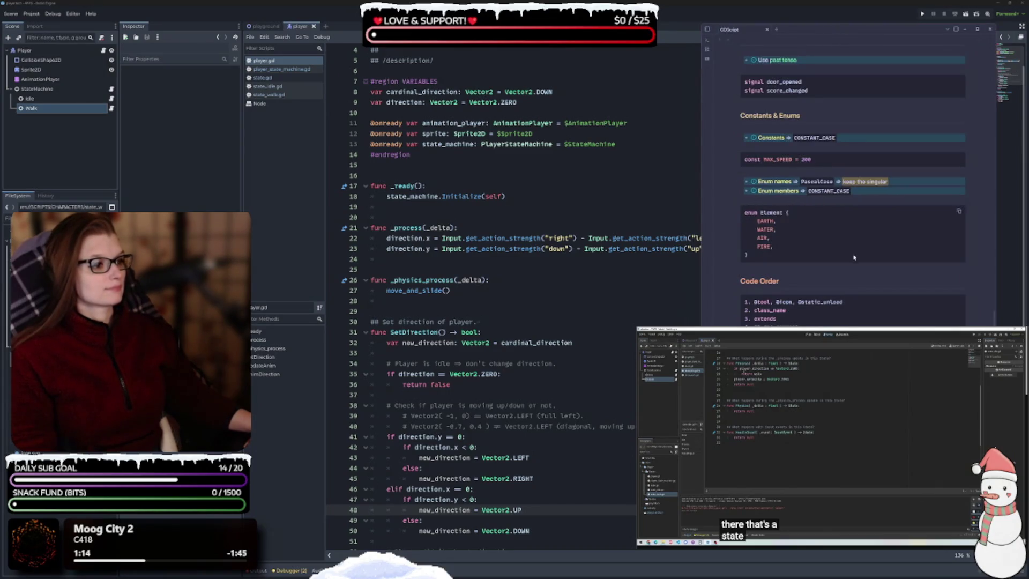
scroll(856, 257, up, 15)
click(708, 30)
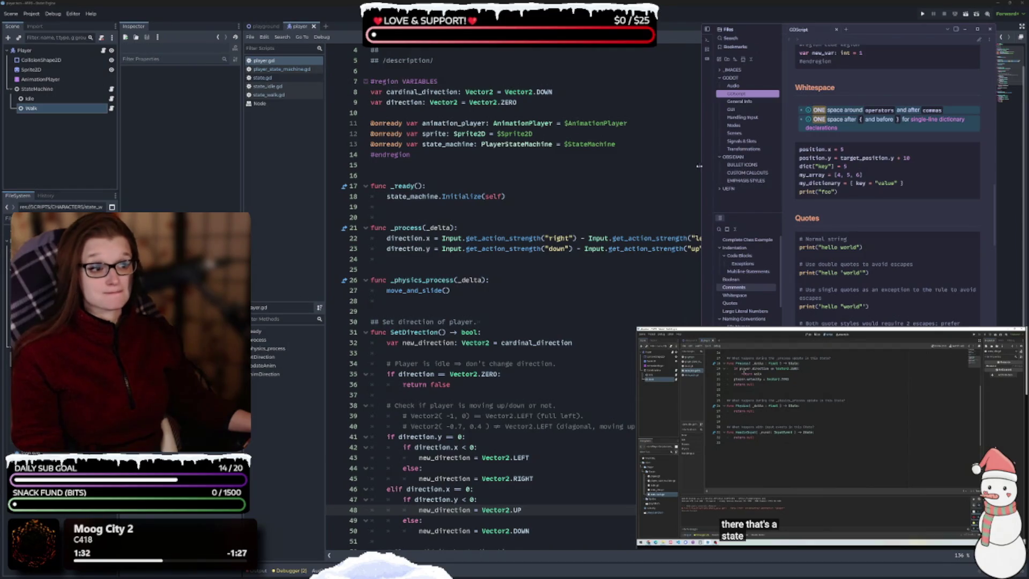
- Widen the Obsidian notes pane beside the script and enlarge the heading outline list
drag(701, 168, 669, 168)
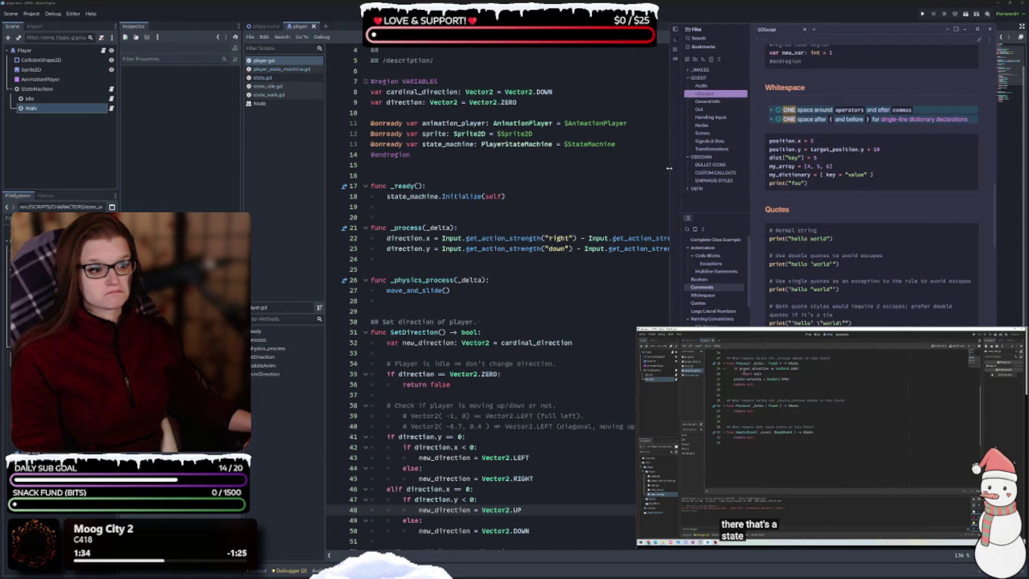
scroll(866, 269, up, 3)
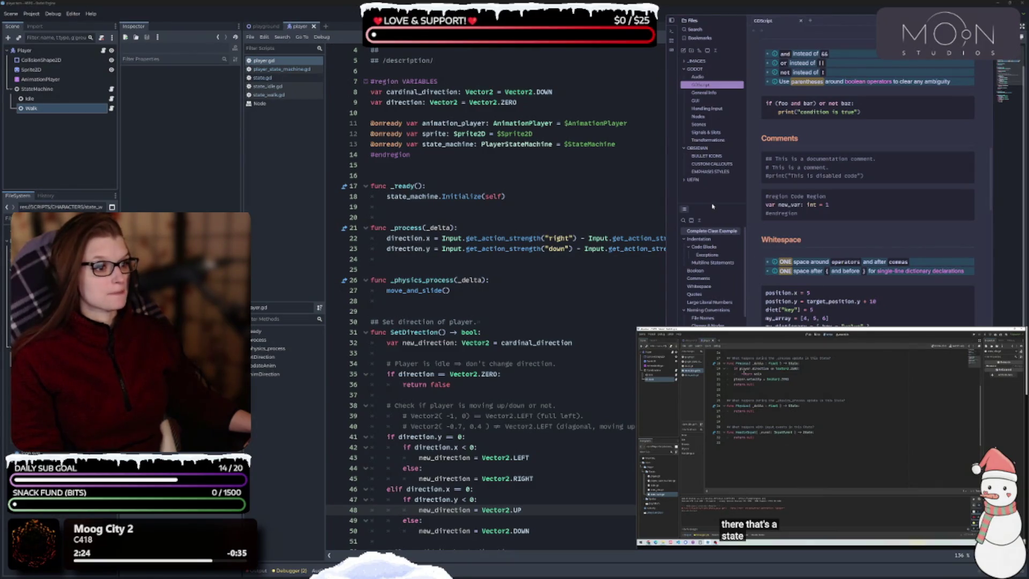
drag(713, 205, 713, 193)
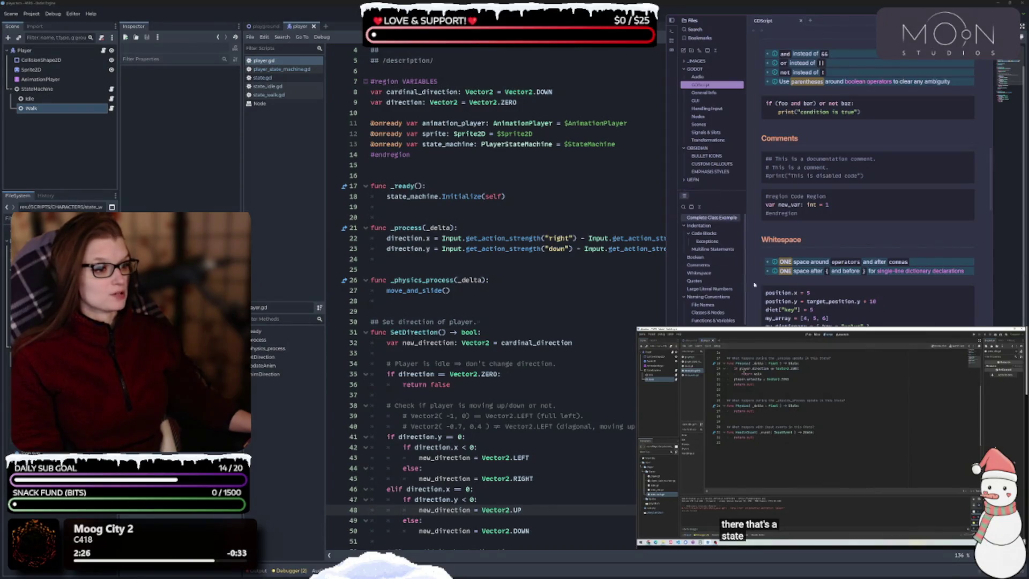
scroll(842, 222, up, 10)
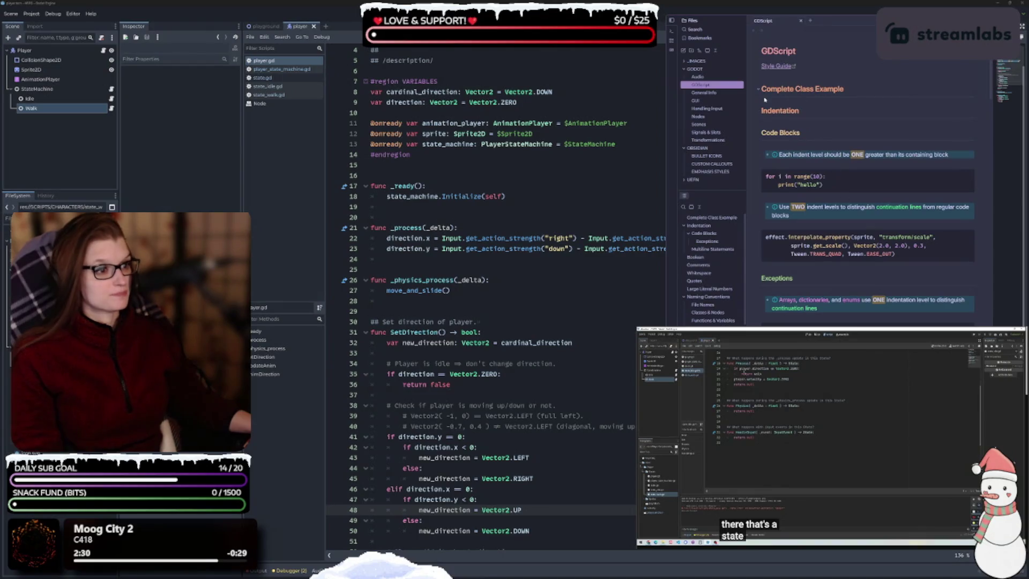
- Unfold the Complete Class Example section, then return focus to Godot's code editor
click(756, 90)
scroll(850, 123, down, 10)
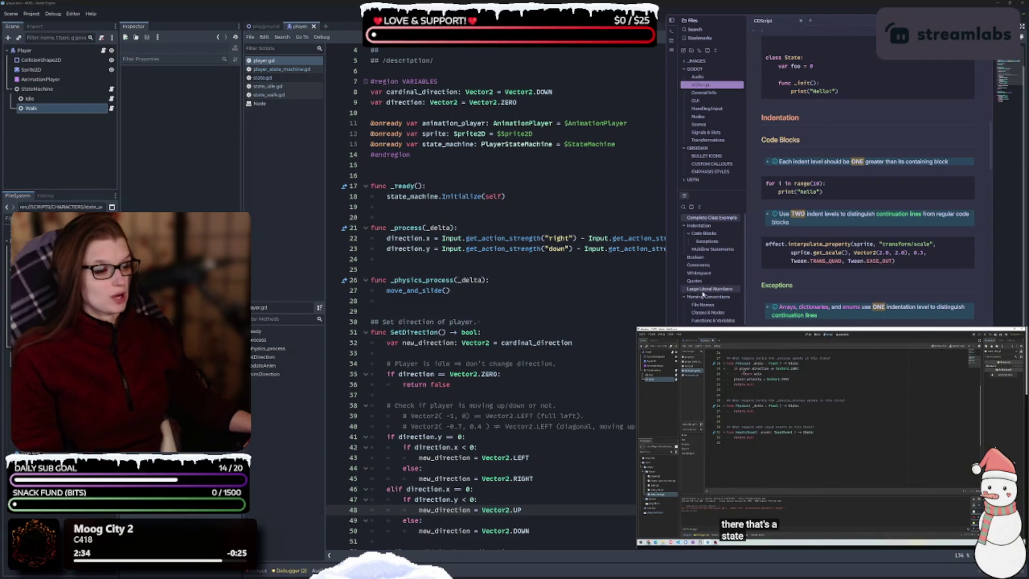
click(532, 325)
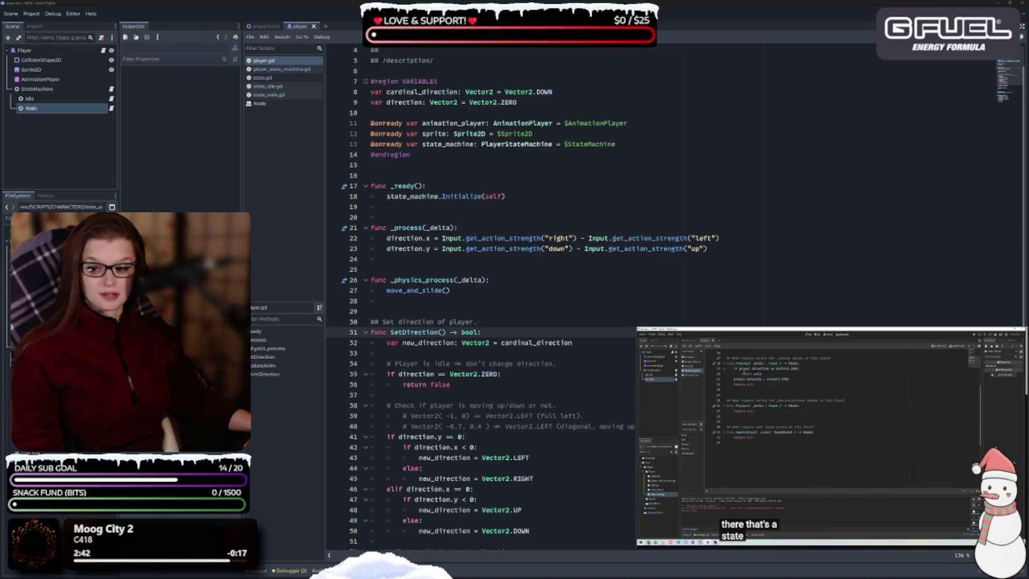
- Glance at the style-guide notes, then place the caret at the end of line 36 in player.gd
key(alt+Tab)
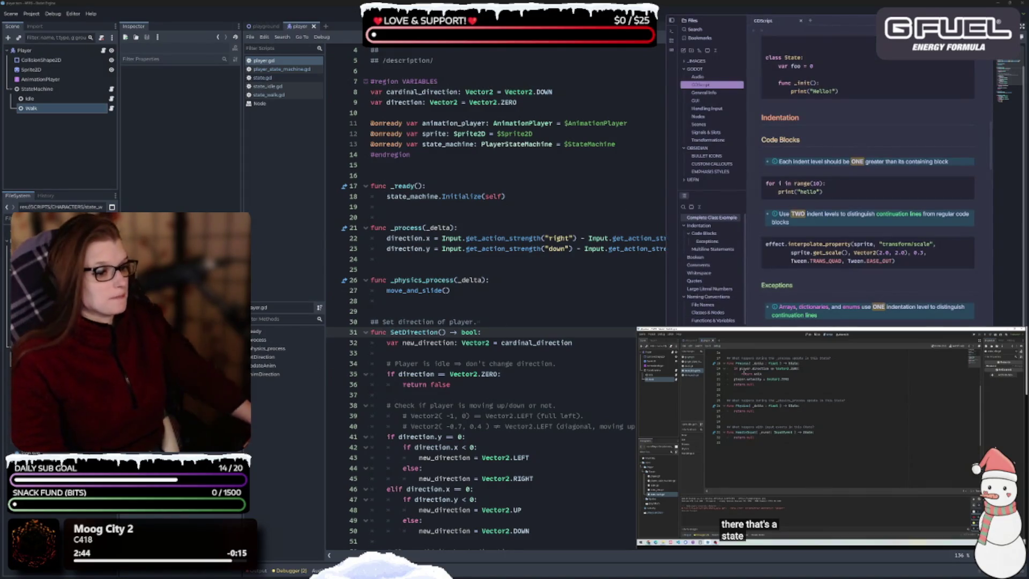
click(580, 278)
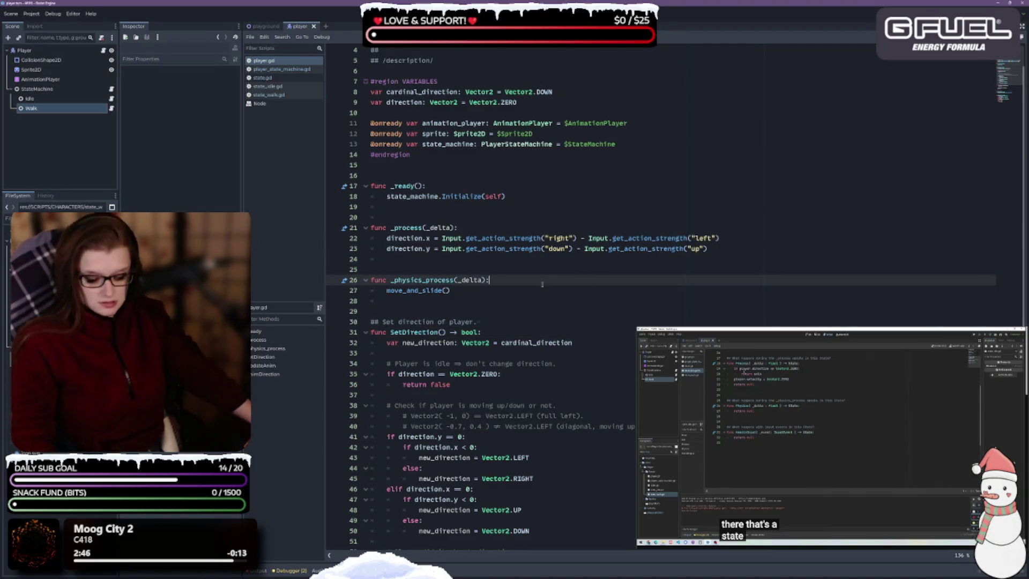
click(619, 380)
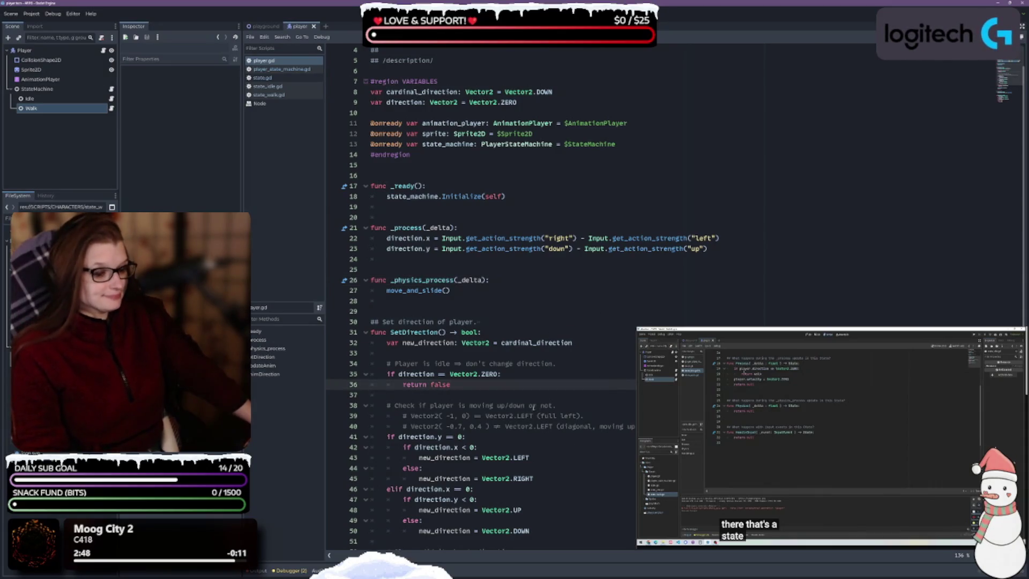
scroll(535, 414, down, 4)
scroll(534, 414, up, 5)
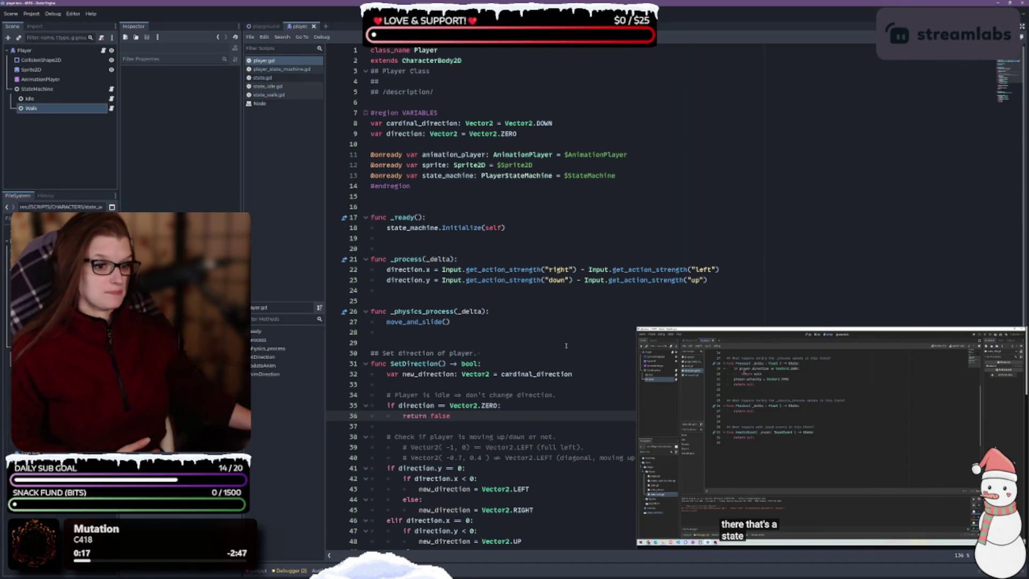
- Switch to the playground scene showing Playground and its Player instance
scroll(566, 346, down, 7)
scroll(526, 374, up, 5)
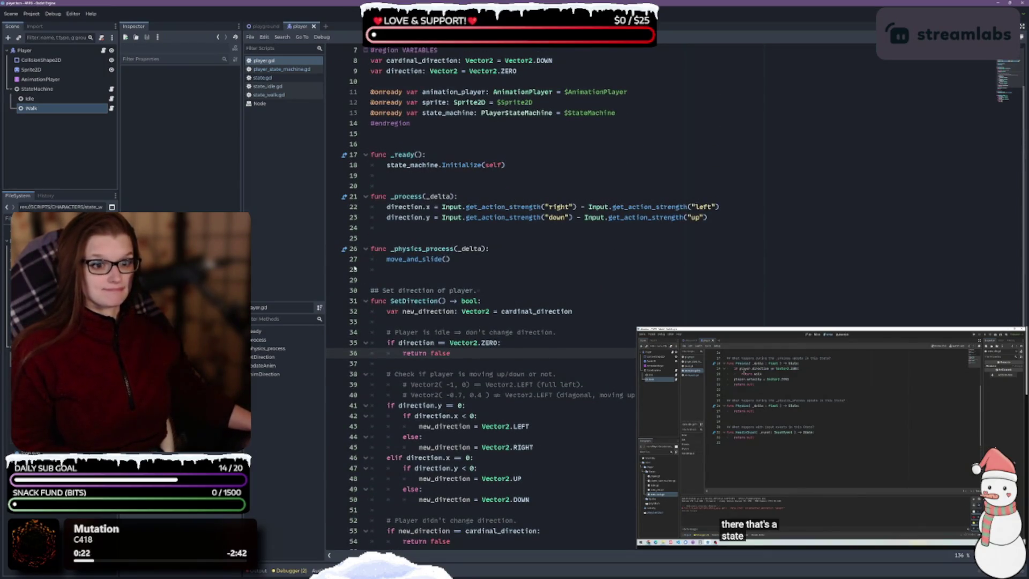
click(267, 26)
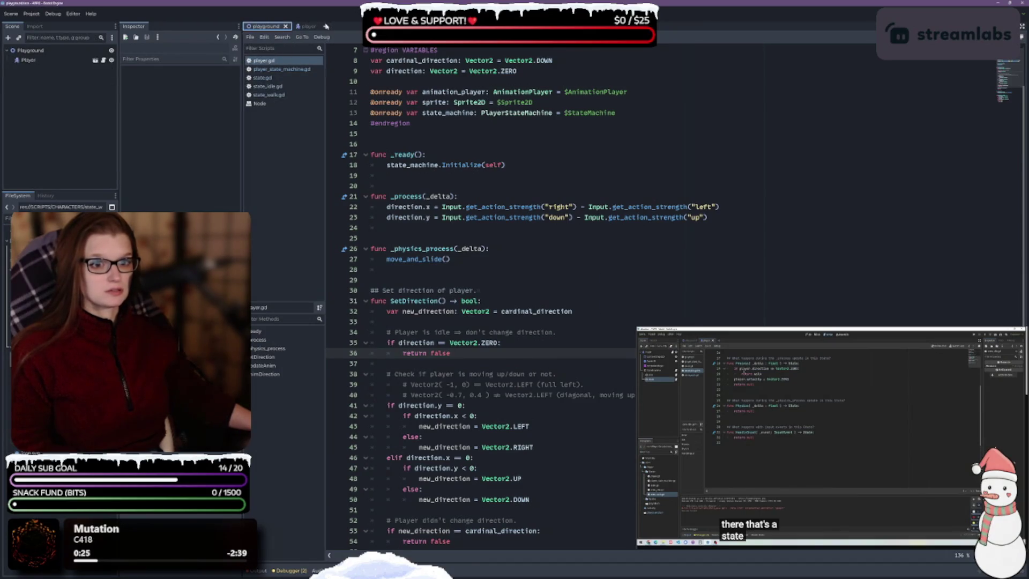
- Switch back to the player scene tab in Godot
click(303, 26)
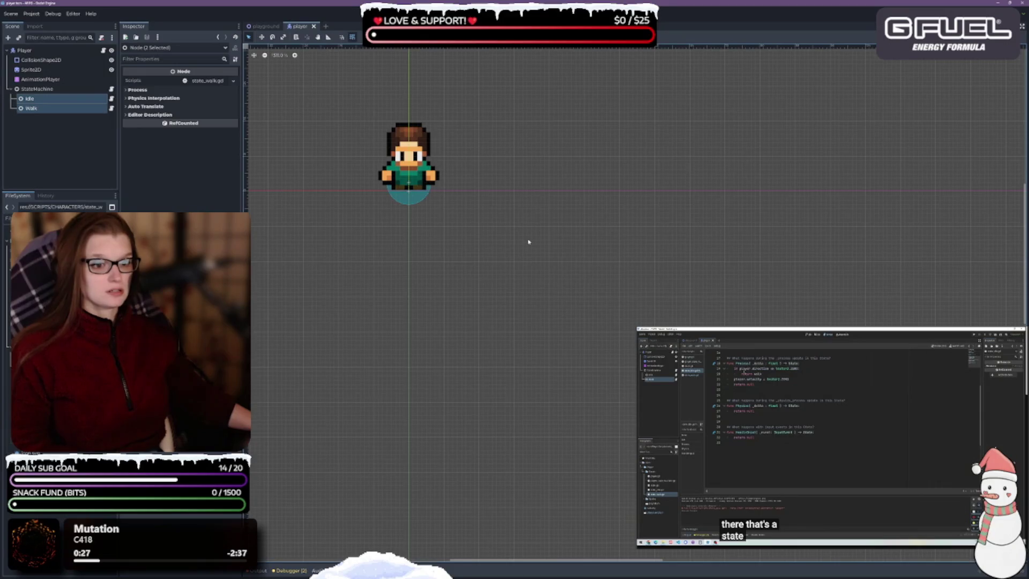